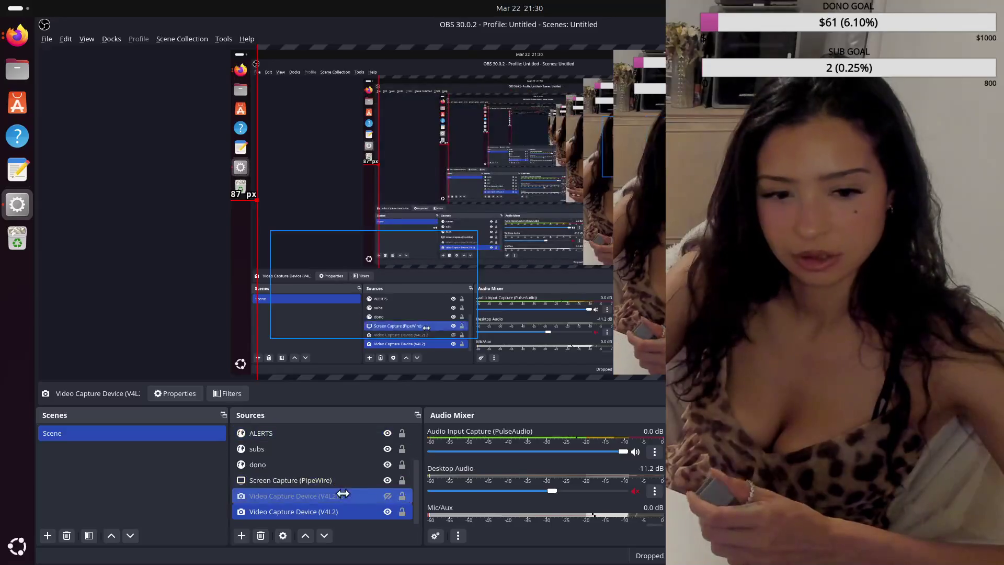
Step: Select the Screen Capture (PipeWire) source, then bring Firefox in front of OBS
click(290, 480)
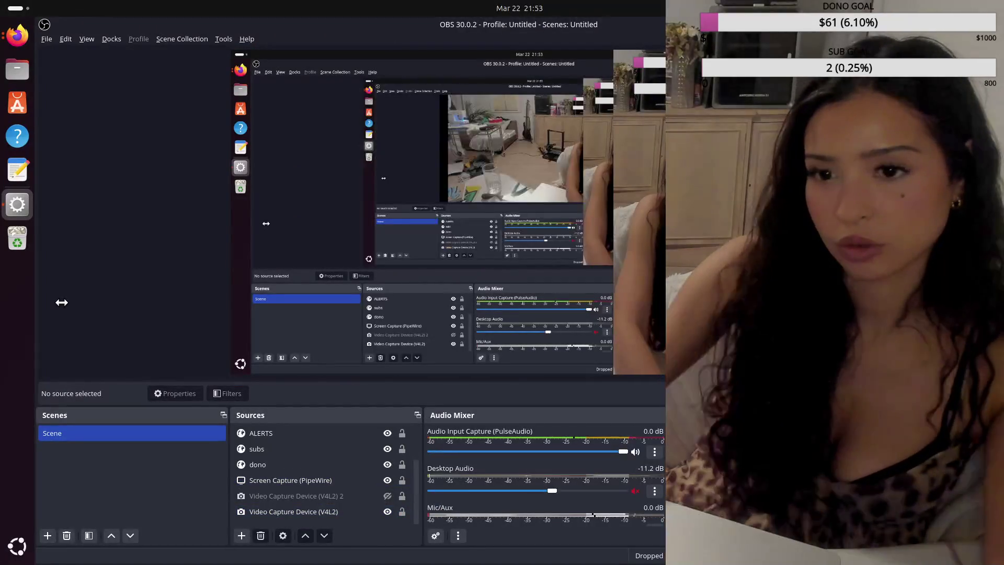
click(17, 35)
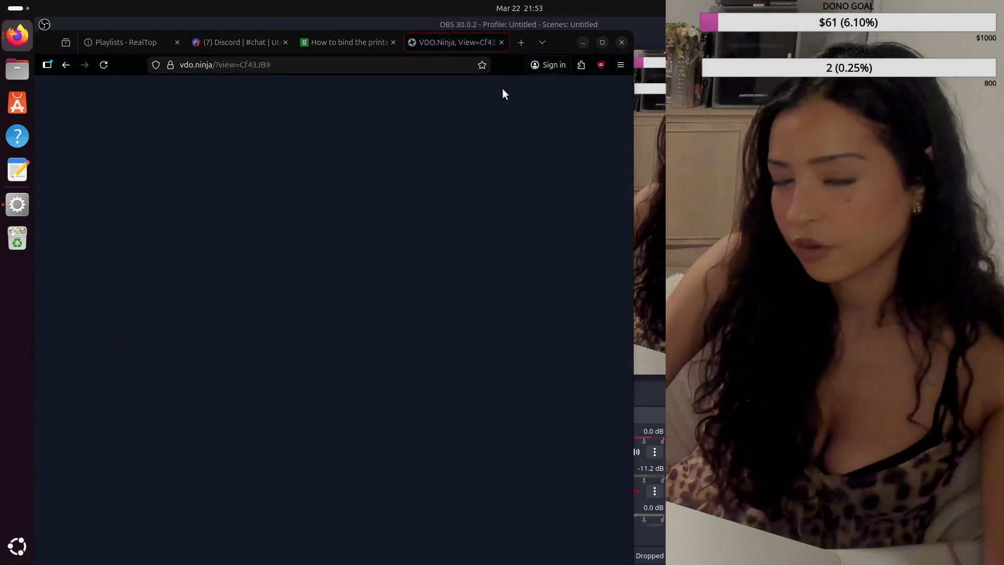
Step: Search Google for 'sedona az' in a new tab and switch to image results
click(517, 42)
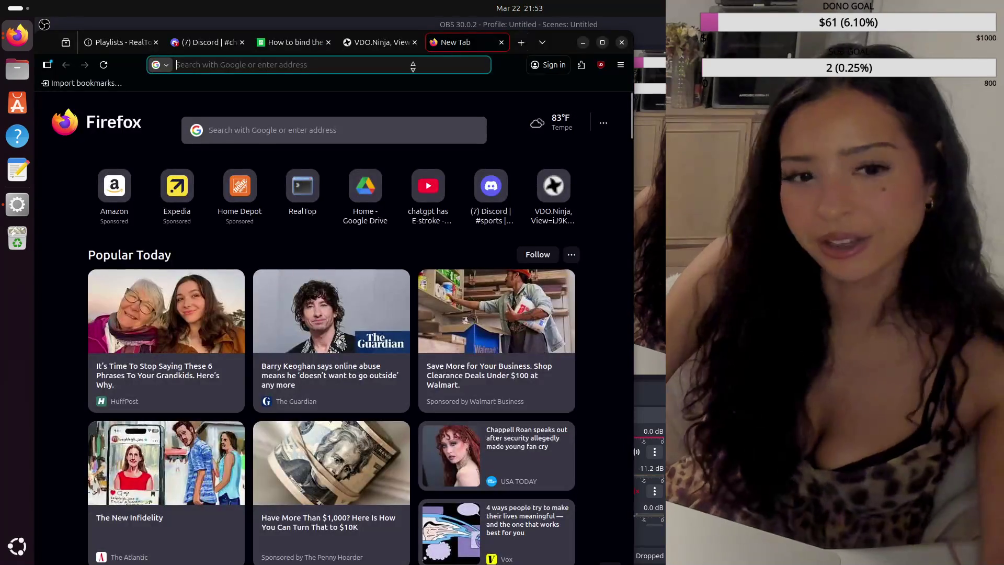
click(413, 66)
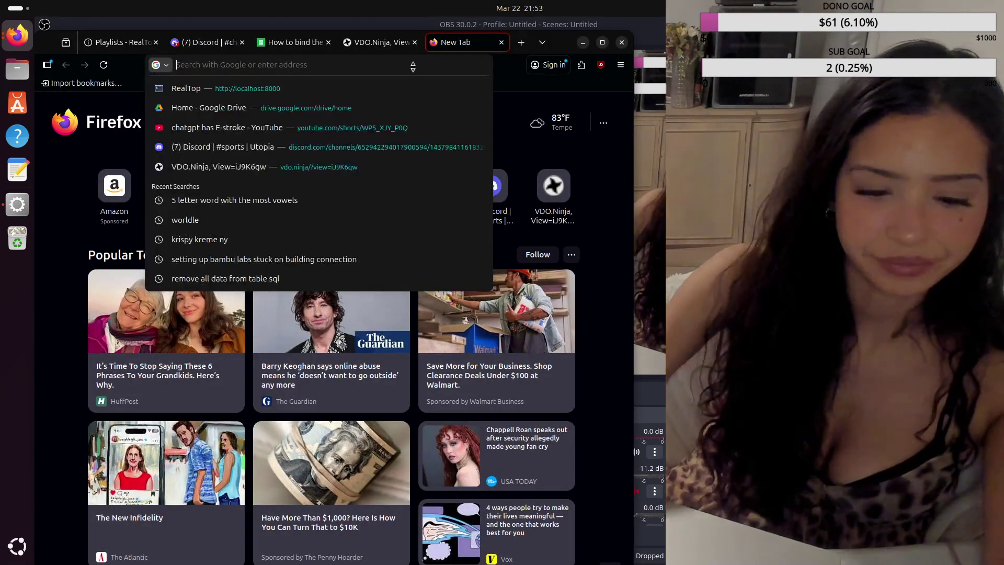
text(sedona)
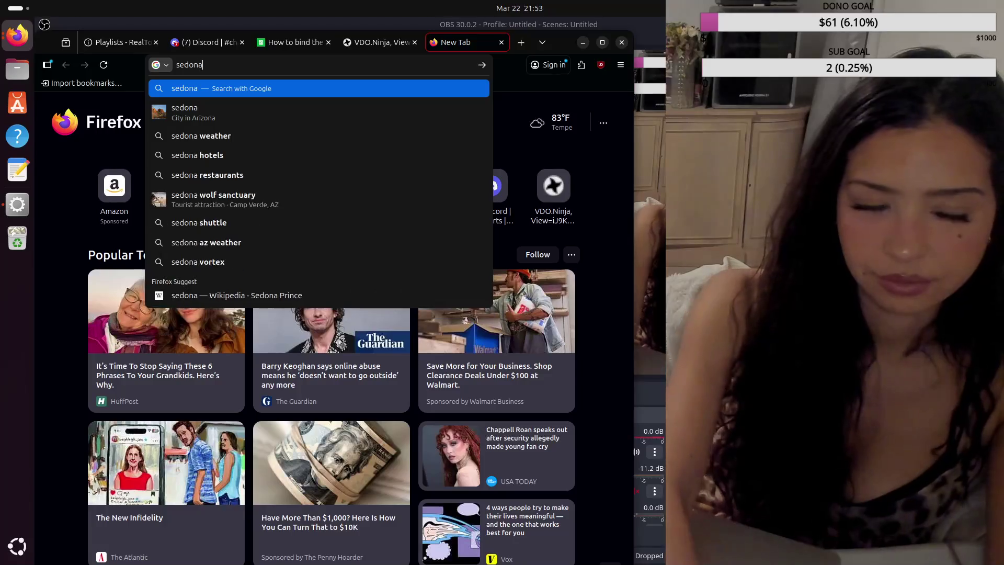
text( az)
key(Return)
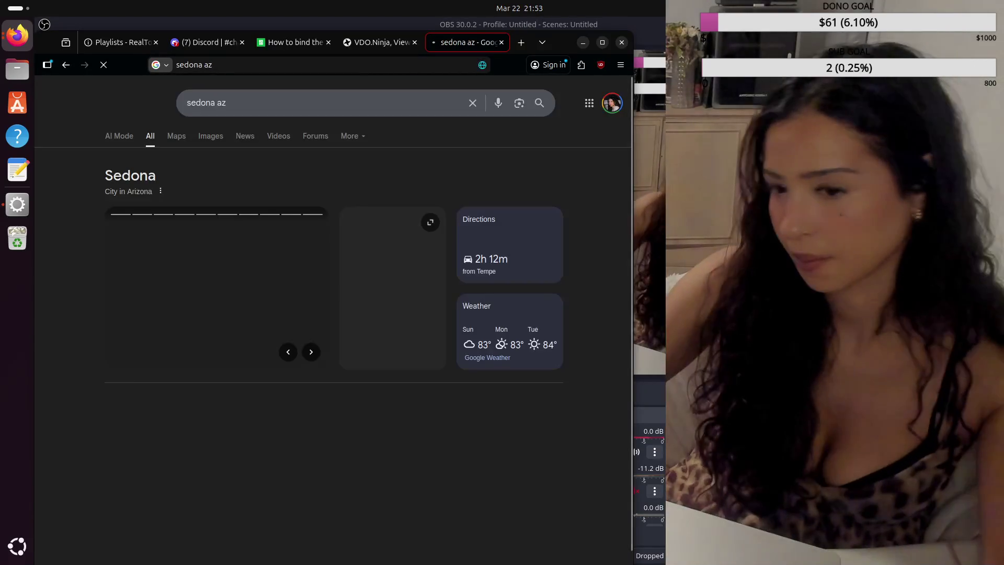
click(210, 136)
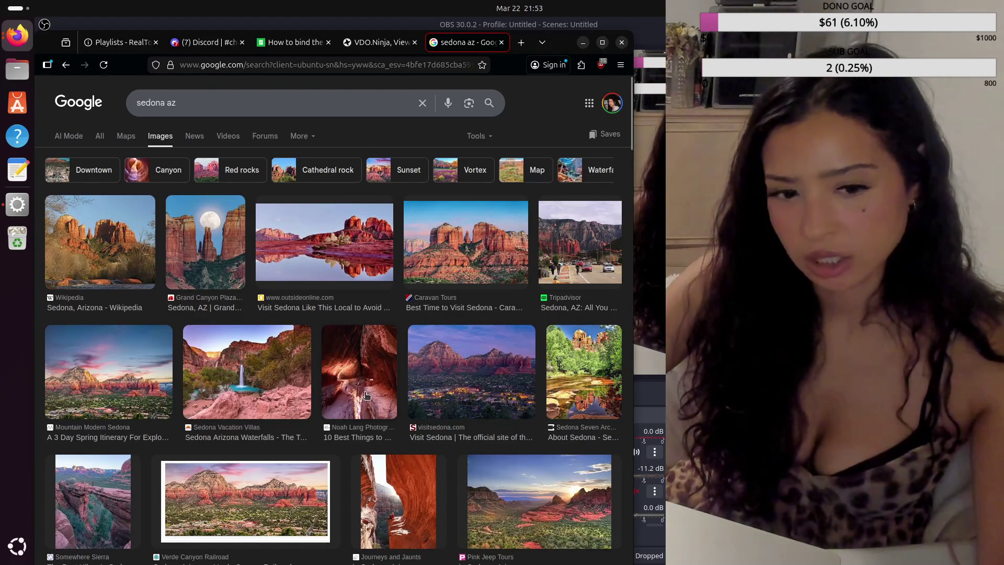
scroll(234, 369, down, 3)
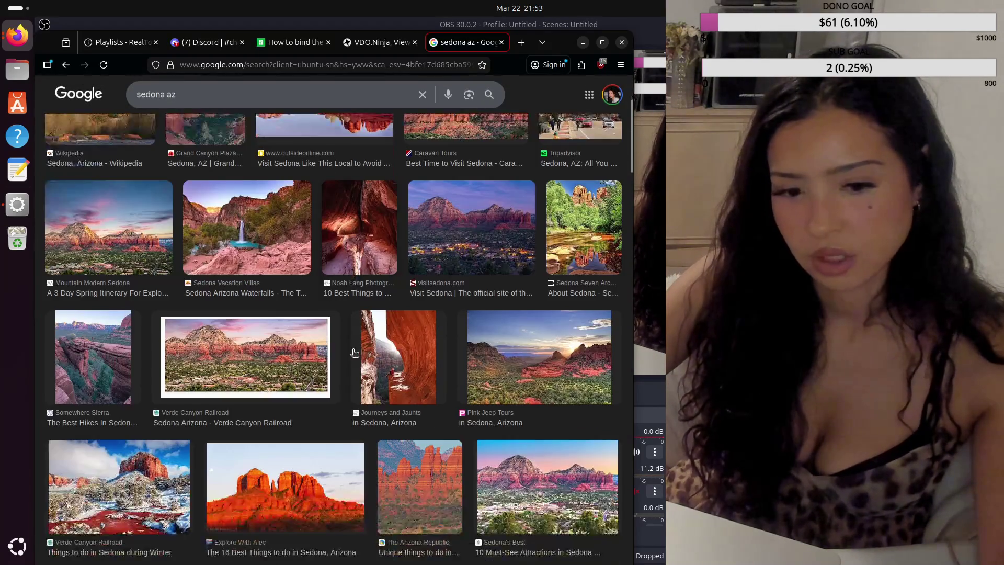
scroll(298, 487, down, 3)
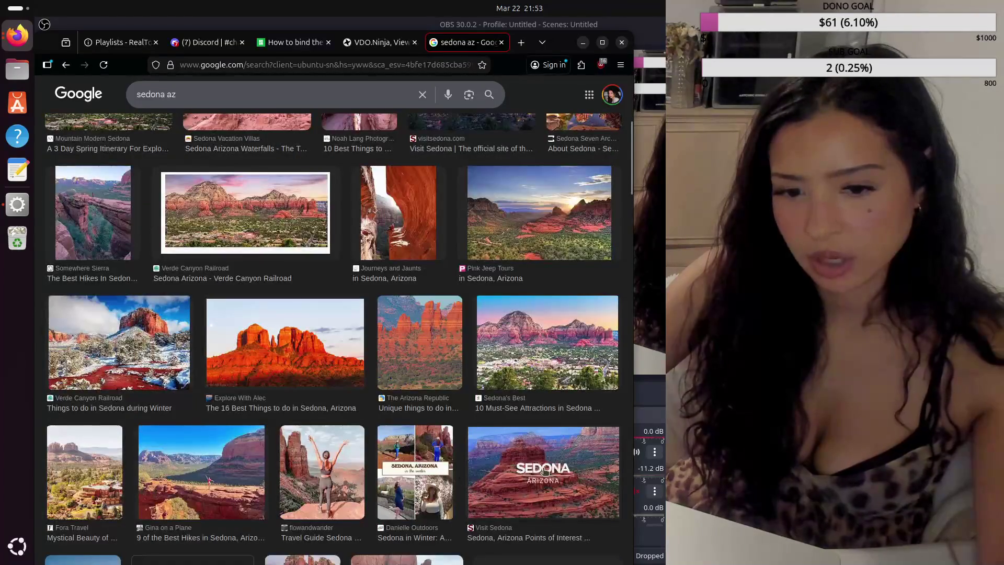
scroll(541, 468, down, 3)
scroll(248, 369, down, 5)
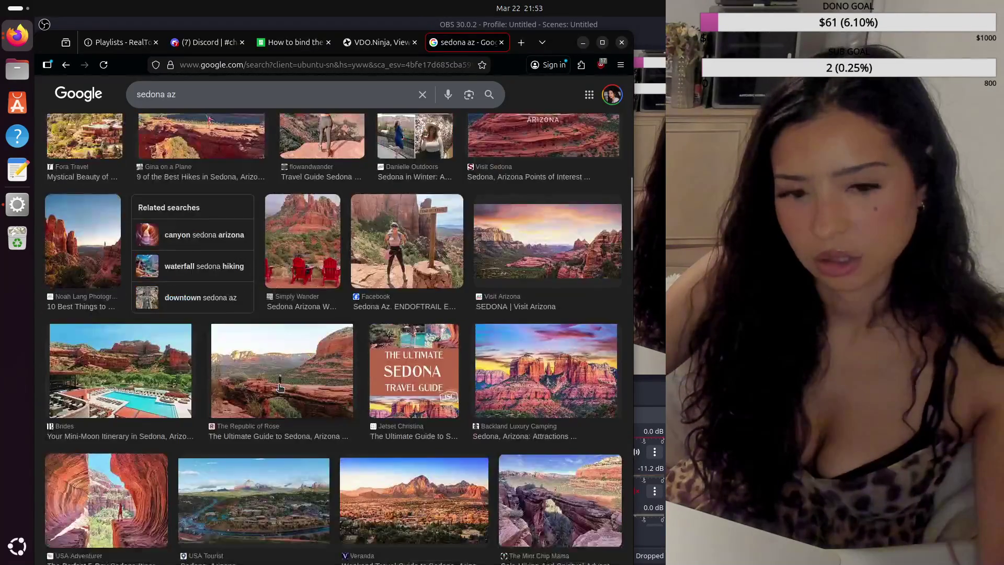
Step: Preview several Sedona photos: the resort pool, aerial, red-rock and creek images
click(128, 365)
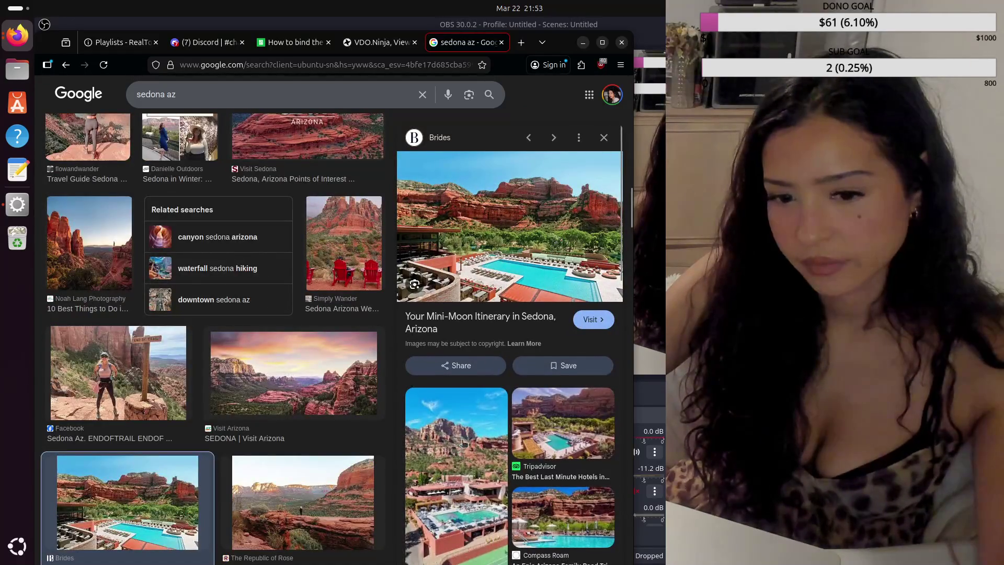
scroll(463, 443, down, 2)
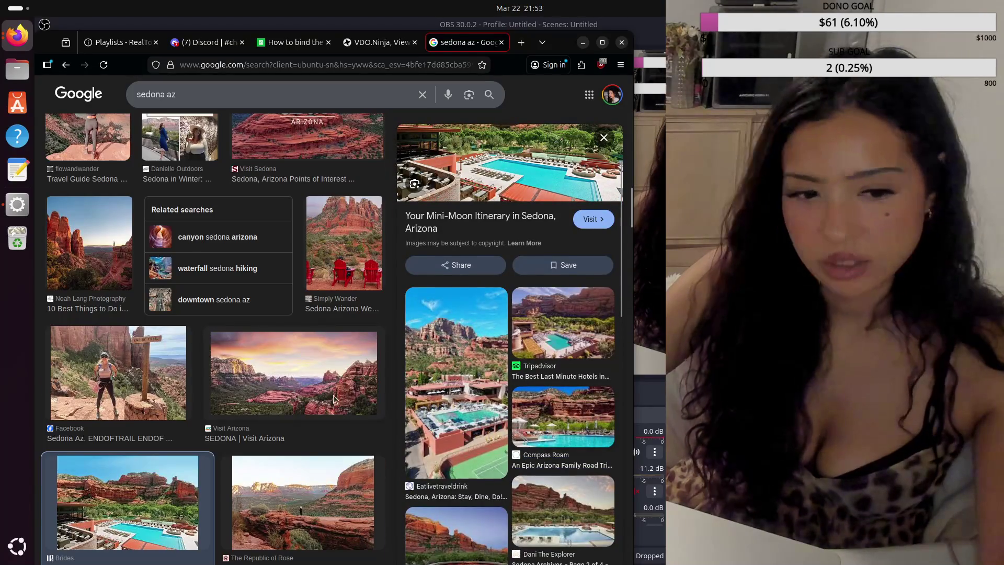
scroll(333, 399, down, 5)
scroll(236, 345, down, 2)
scroll(140, 292, down, 3)
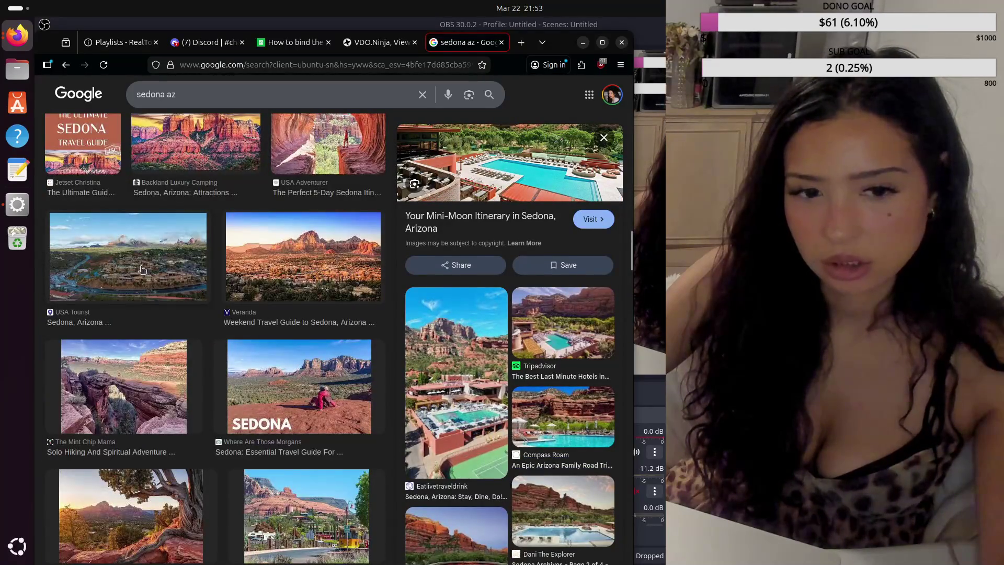
click(142, 271)
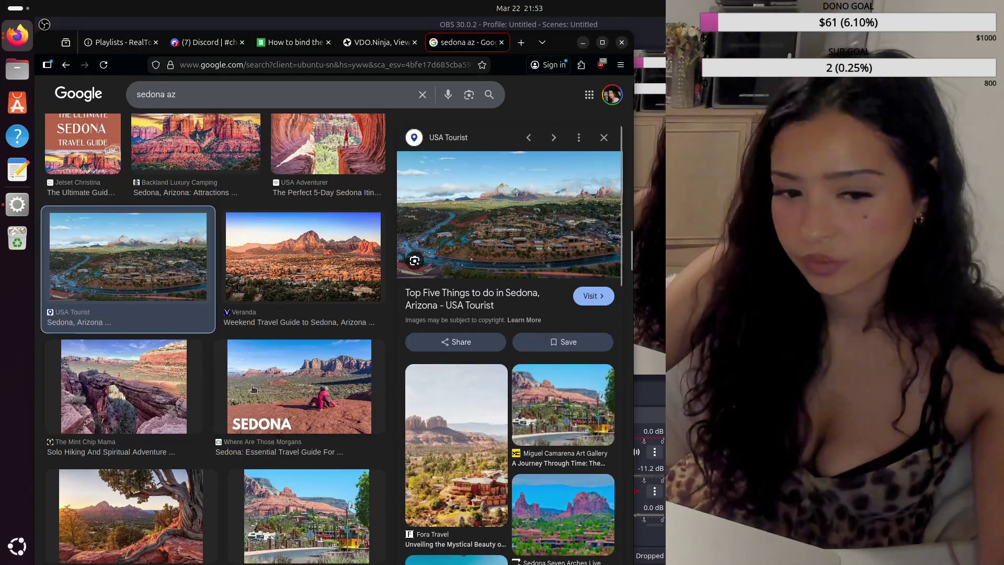
scroll(253, 388, down, 3)
scroll(271, 381, down, 2)
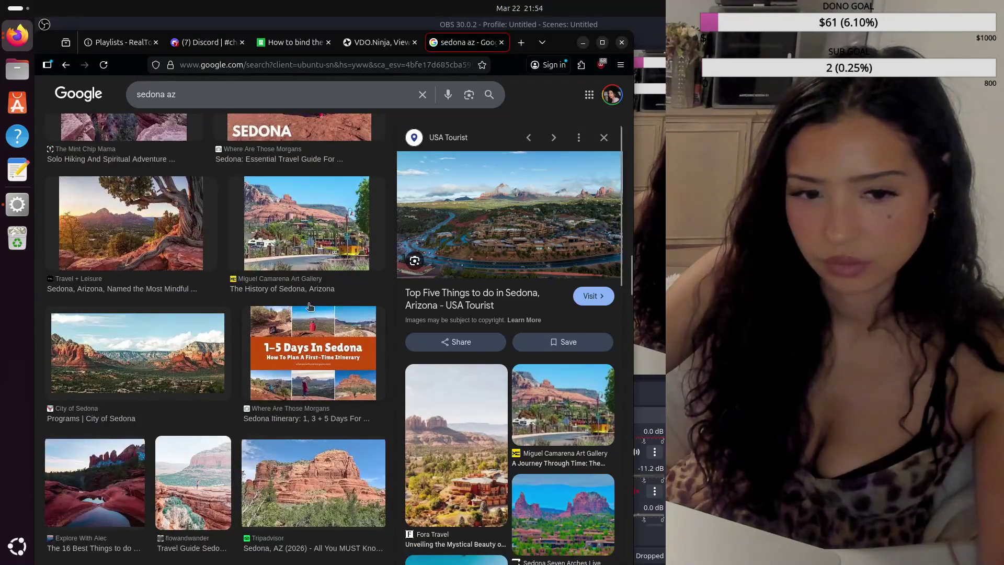
scroll(236, 291, down, 4)
click(119, 268)
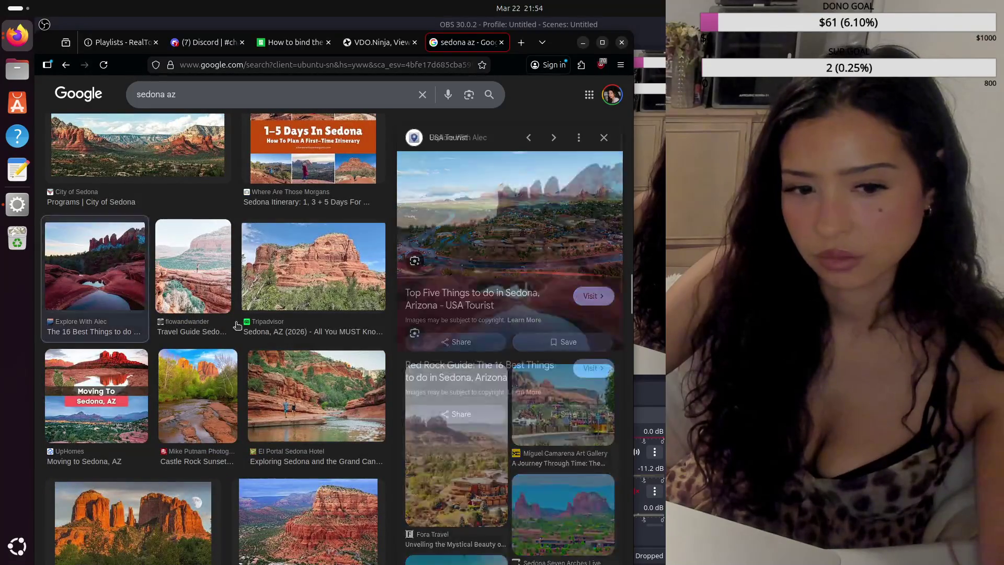
click(335, 407)
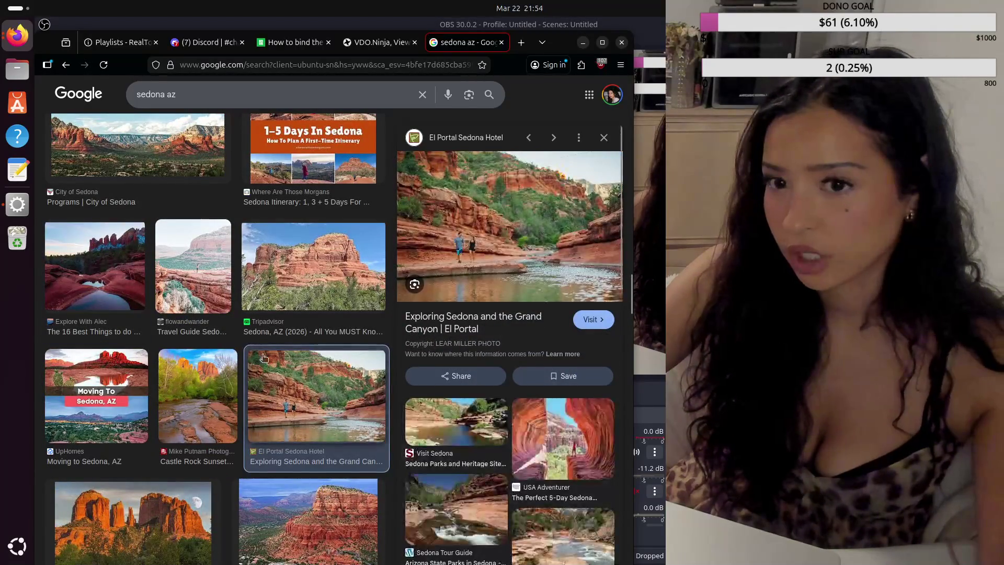
scroll(314, 410, down, 3)
scroll(297, 414, down, 4)
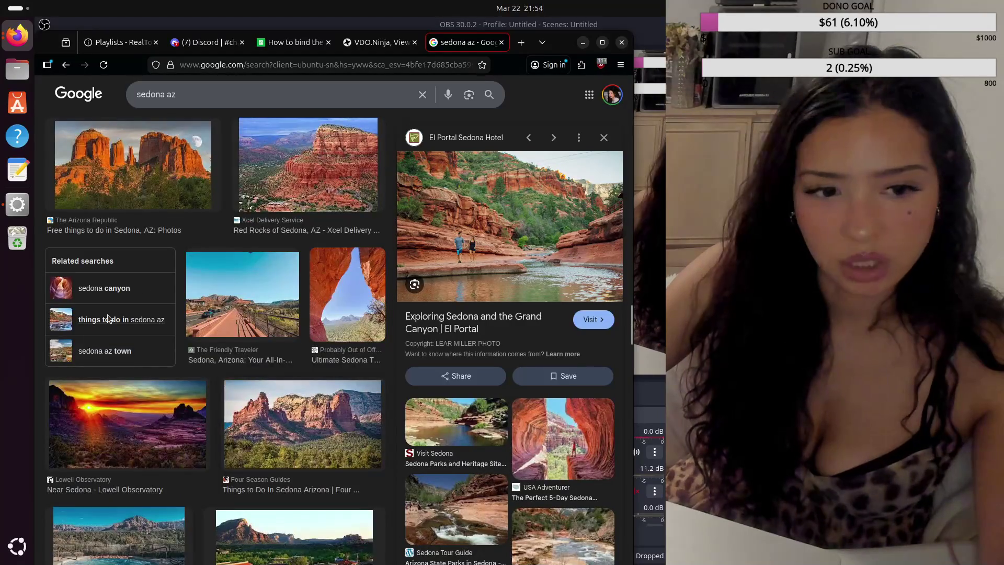
Step: Switch the search to 'sedona canyon' and select that query for replacement
click(104, 288)
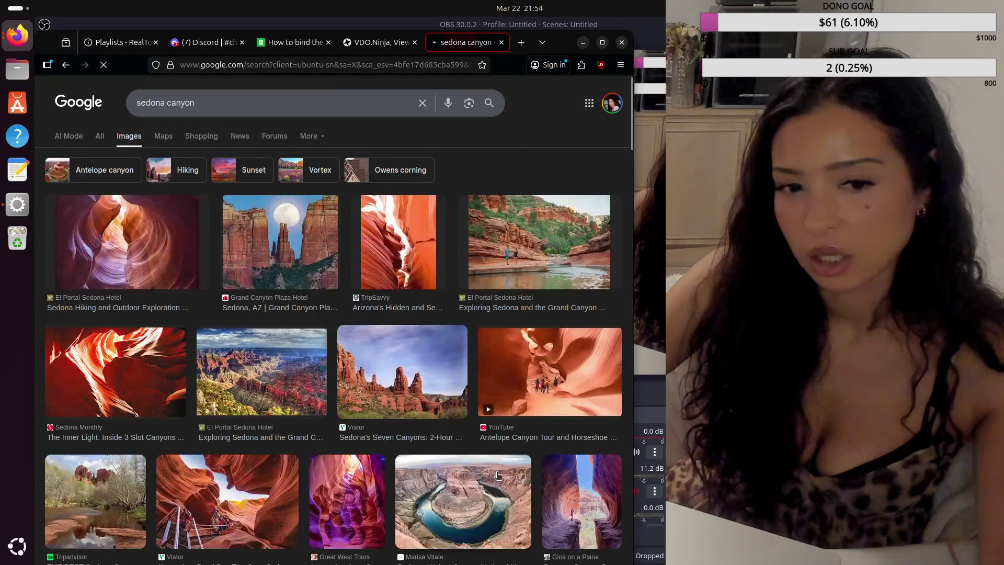
scroll(456, 437, down, 5)
scroll(456, 436, down, 3)
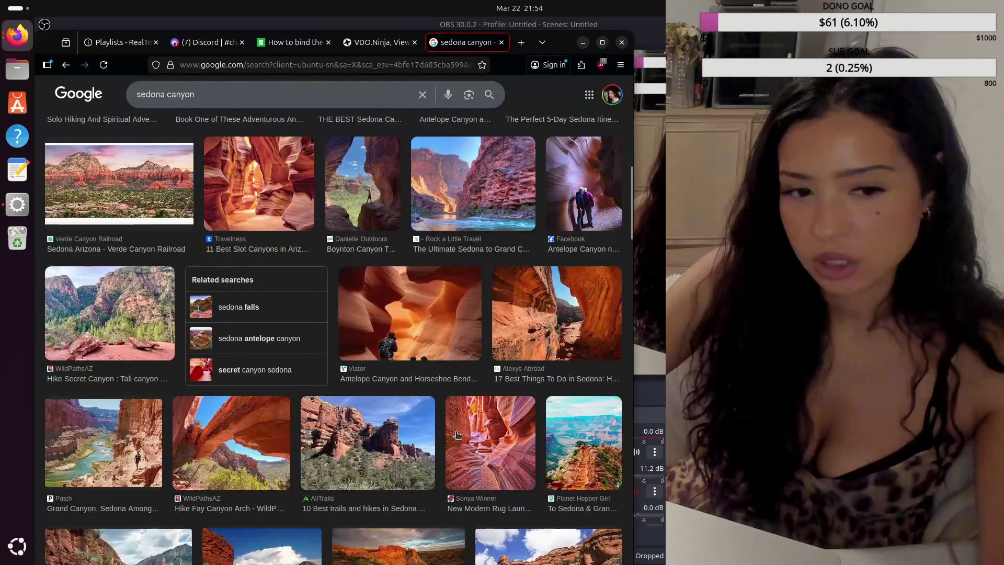
scroll(458, 435, down, 2)
scroll(457, 437, down, 2)
scroll(456, 434, down, 1)
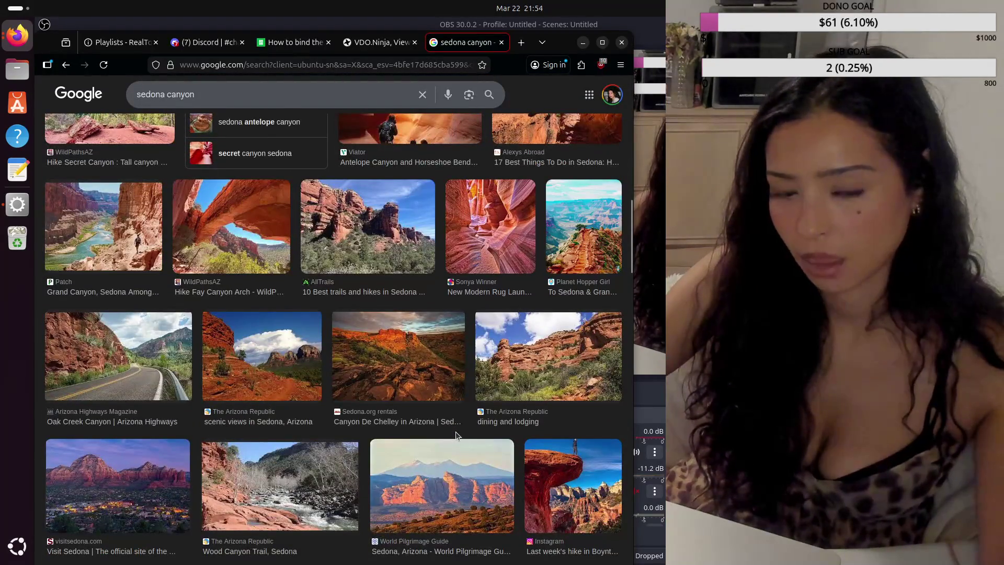
scroll(455, 432, up, 10)
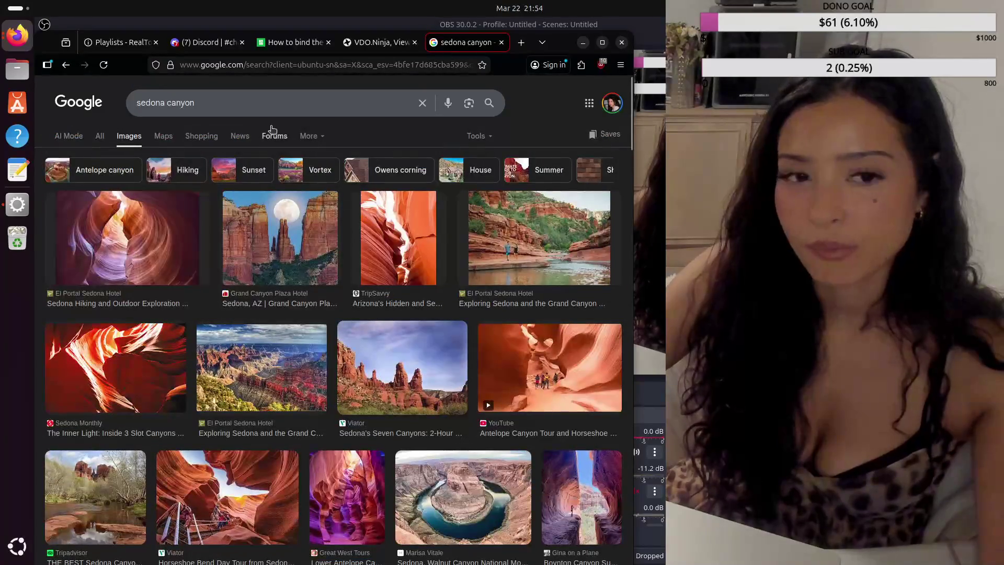
triple_click(149, 105)
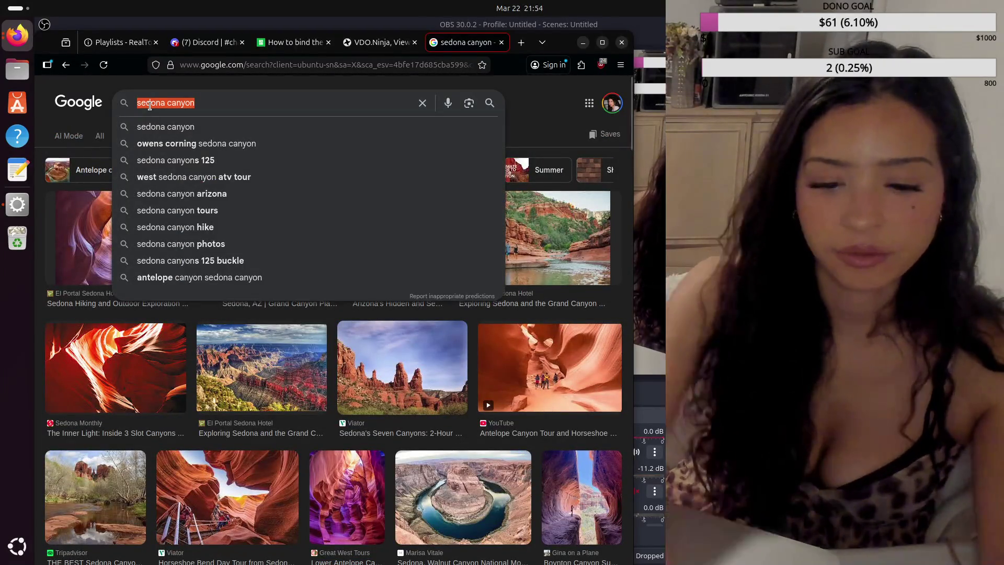
text(flagstaff az)
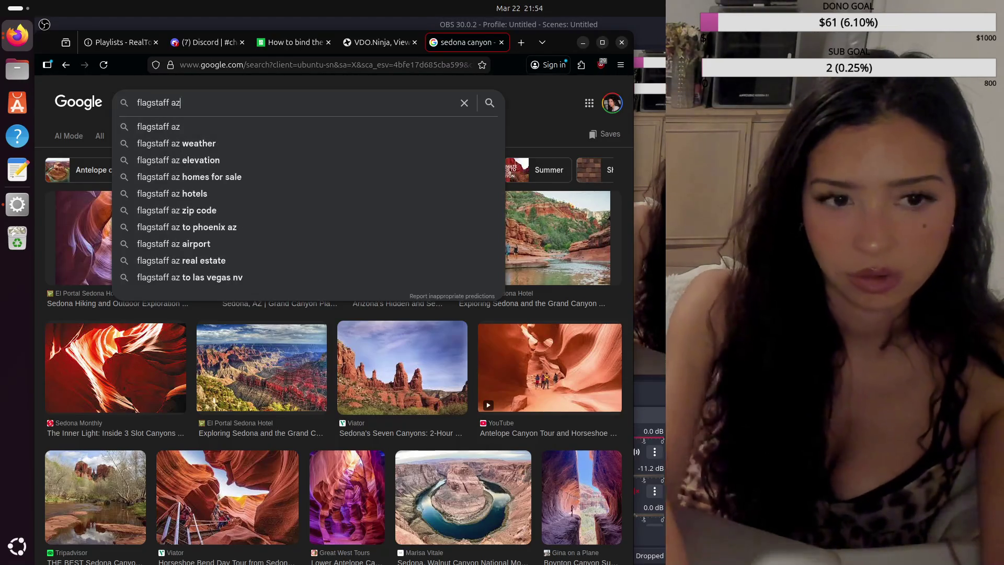
Step: Show 'flagstaff az' images, previewing the Snowbowl photo and the Flagstaff day-trip video
key(Return)
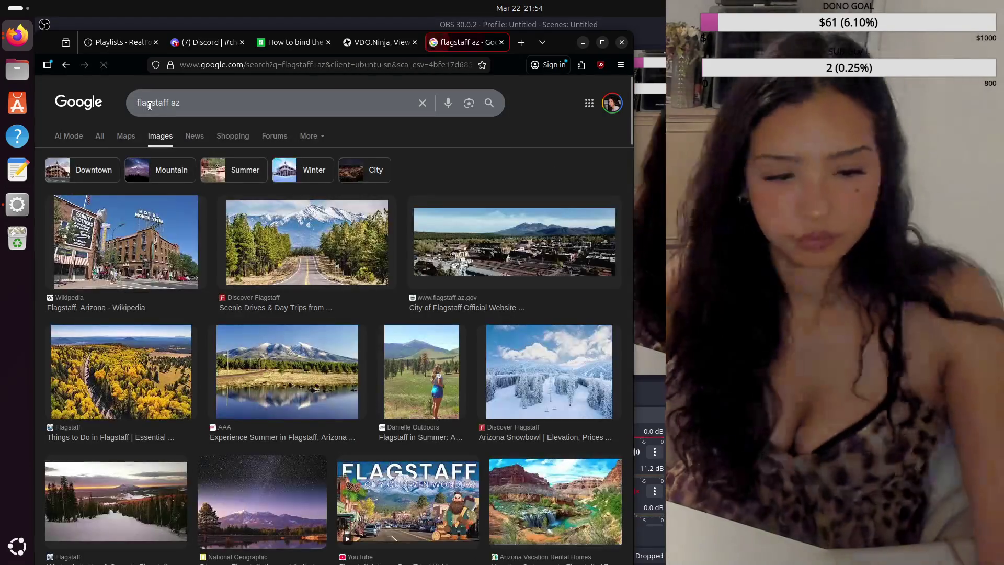
click(547, 385)
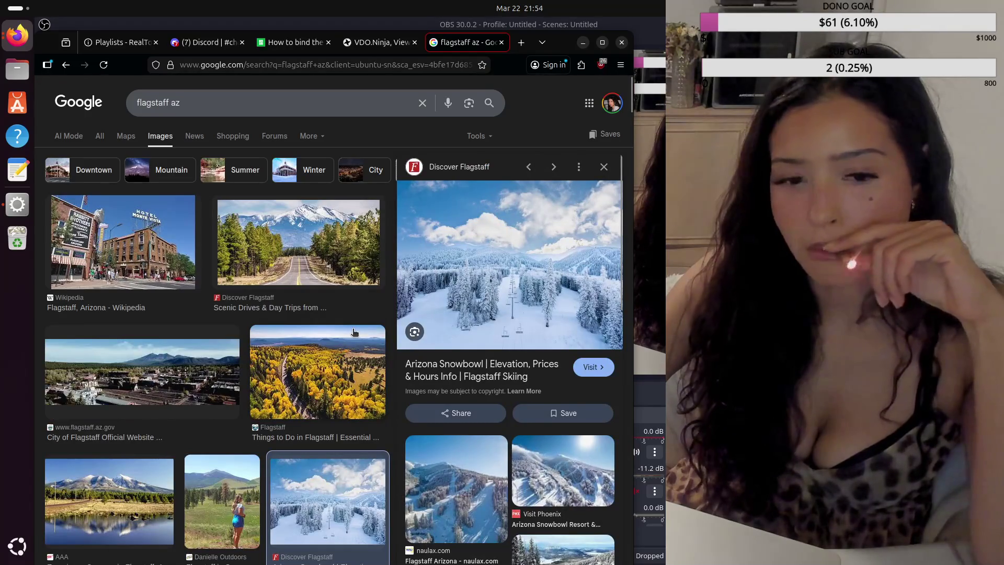
scroll(281, 383, down, 3)
scroll(280, 383, down, 2)
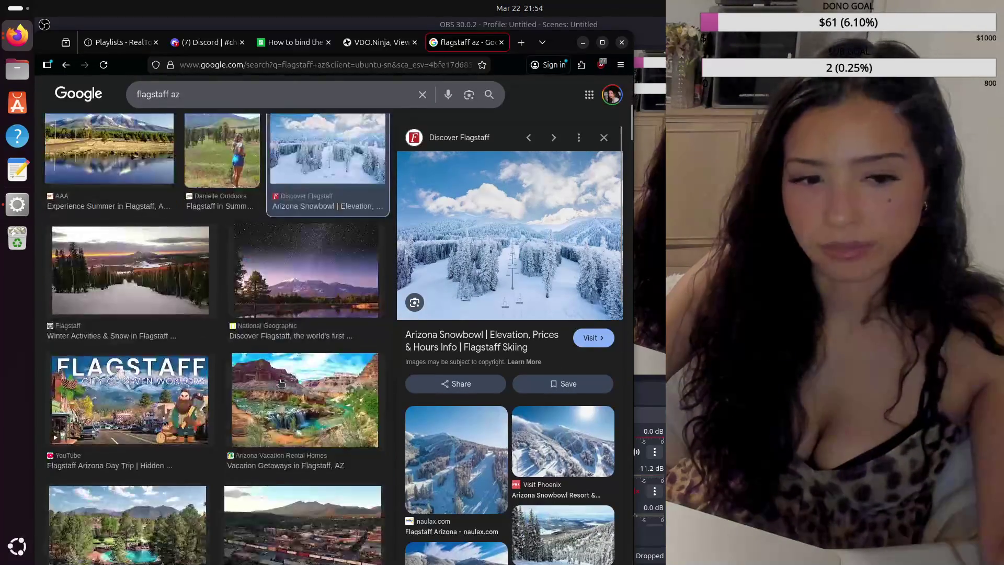
click(129, 400)
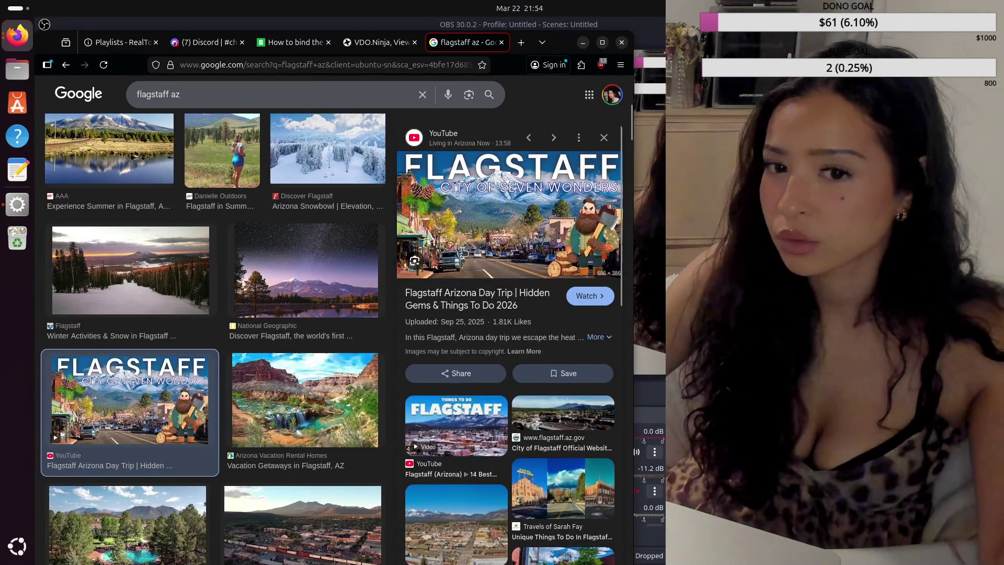
scroll(274, 394, down, 2)
scroll(274, 394, down, 2)
scroll(274, 394, down, 2)
scroll(274, 394, down, 3)
scroll(273, 394, down, 2)
scroll(274, 394, down, 2)
scroll(274, 394, down, 2)
scroll(274, 394, down, 1)
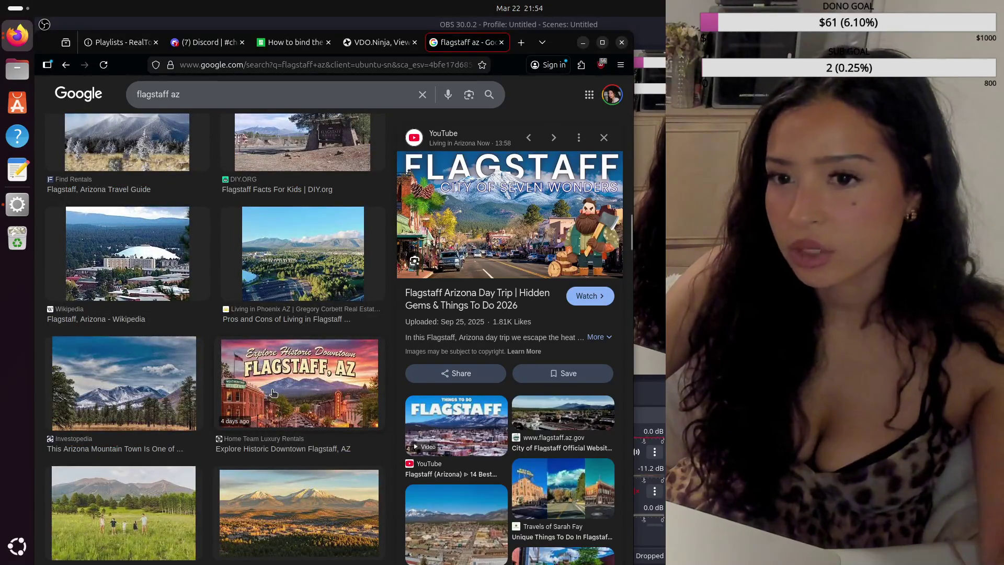
scroll(274, 394, down, 1)
scroll(274, 395, down, 2)
scroll(274, 393, down, 2)
scroll(274, 394, down, 2)
scroll(274, 394, down, 3)
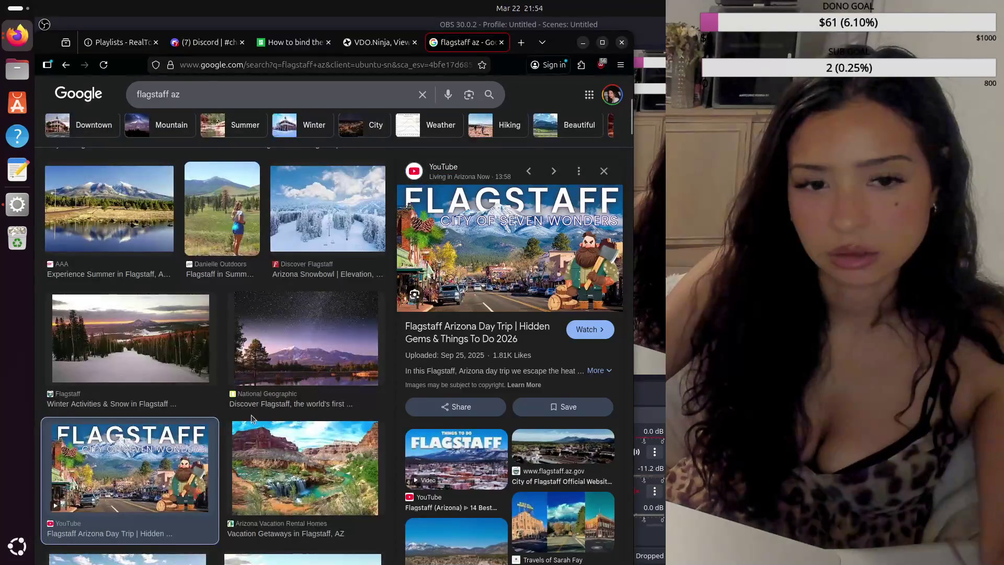
scroll(252, 416, up, 3)
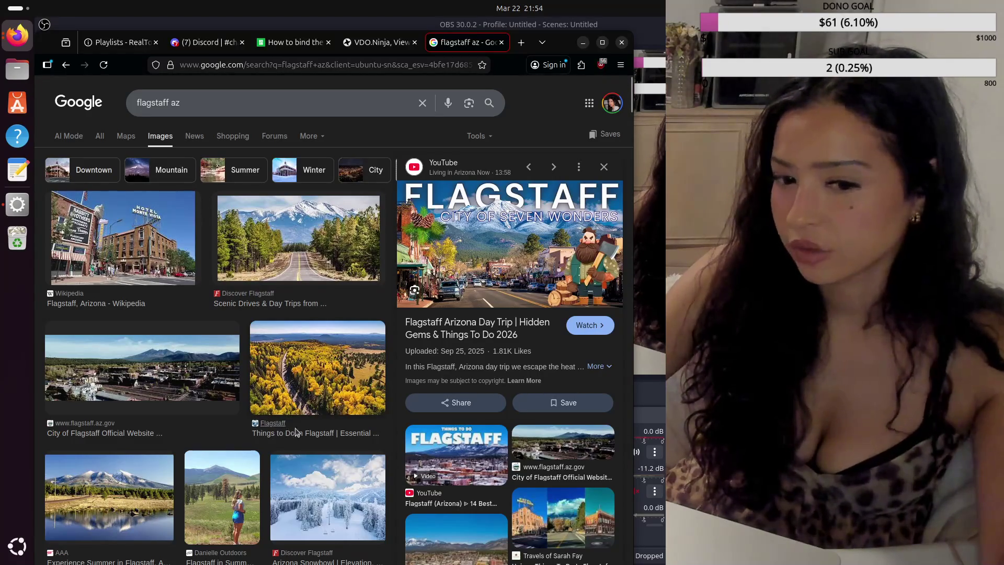
click(203, 106)
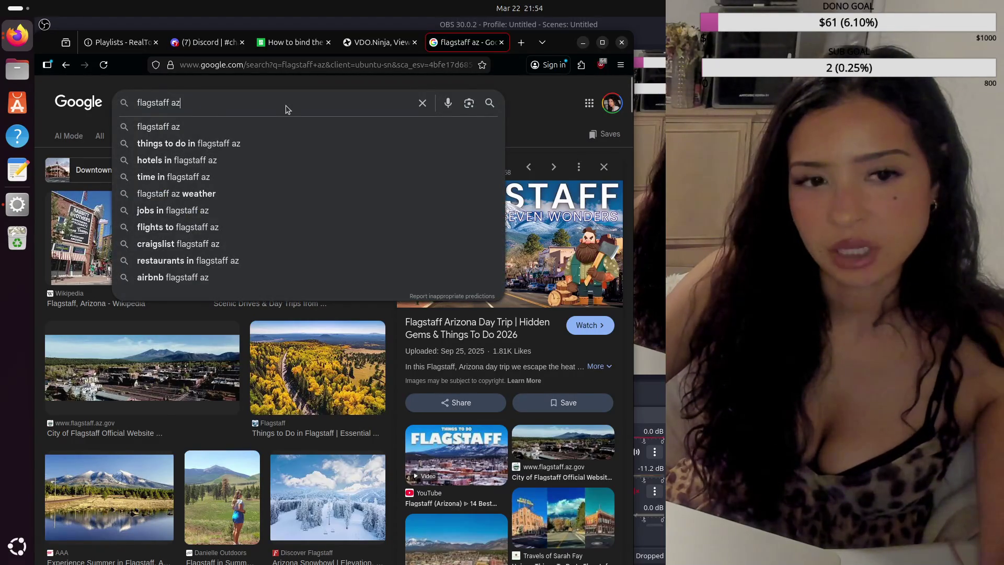
text( e)
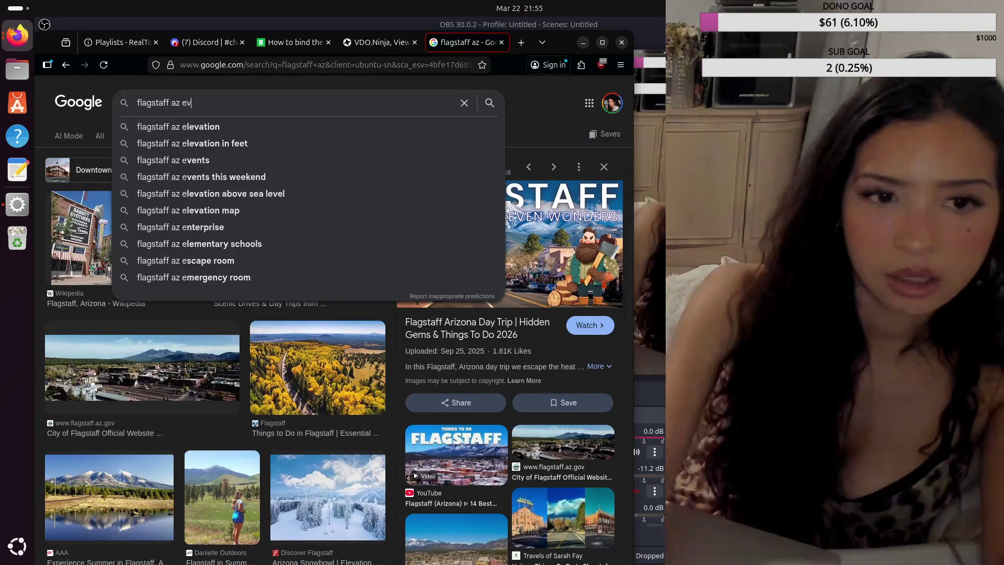
text(v)
Step: Search 'flagstaff az elevation', move to All web results and expand the AI overview
key(BackSpace)
text(l)
key(Down)
key(Return)
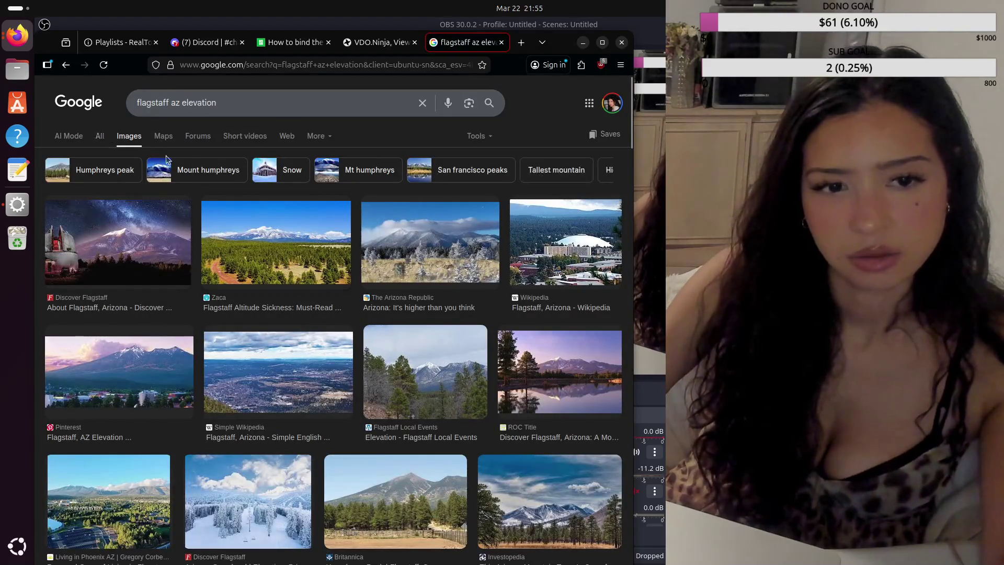
click(101, 137)
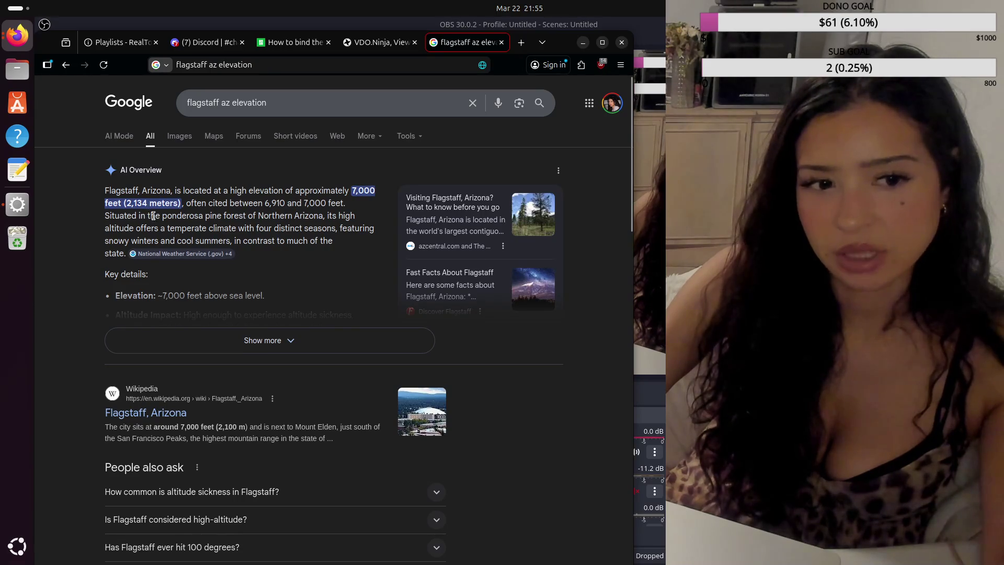
click(291, 337)
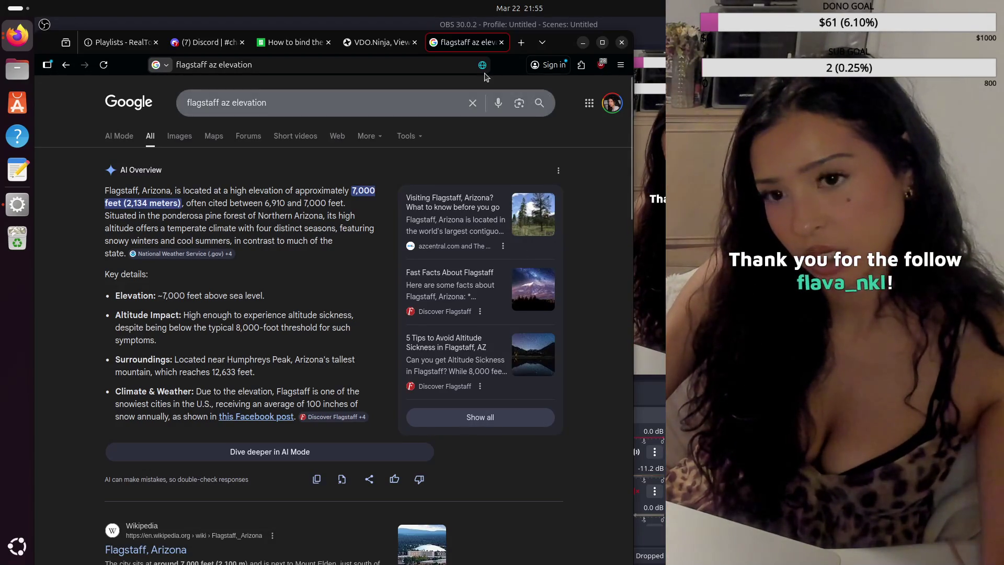
scroll(375, 257, down, 5)
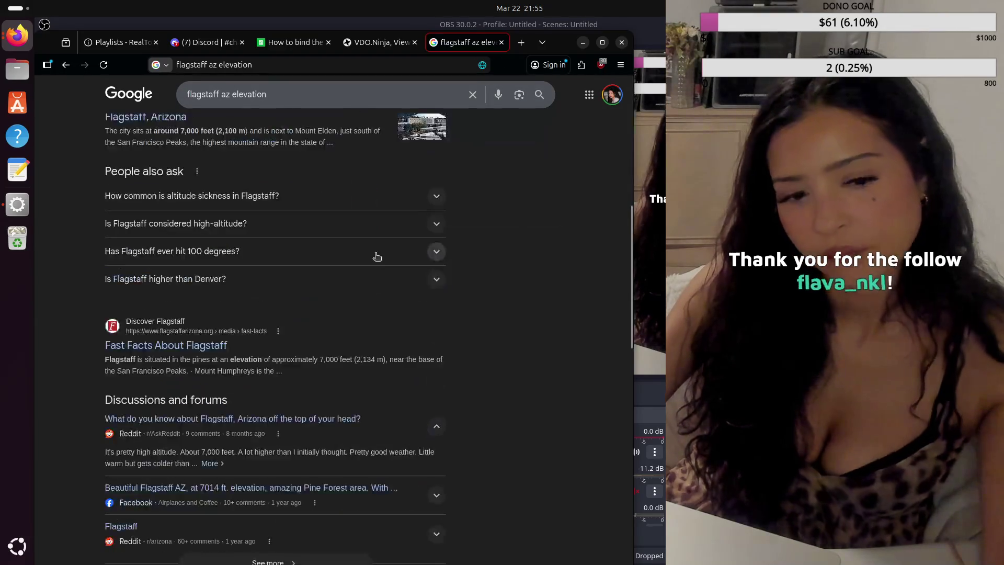
scroll(377, 257, down, 5)
scroll(377, 257, down, 5)
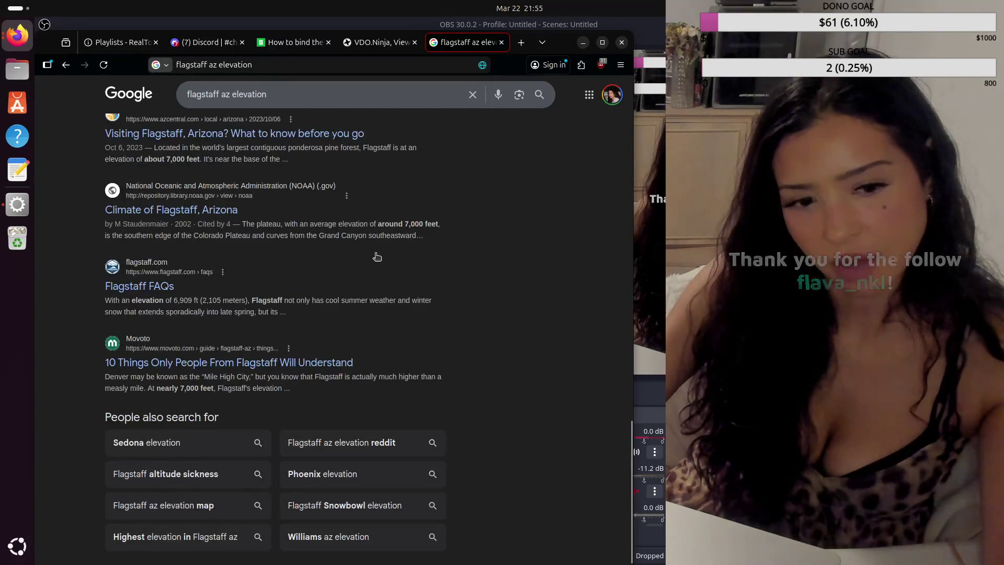
scroll(376, 258, up, 5)
scroll(376, 258, up, 5)
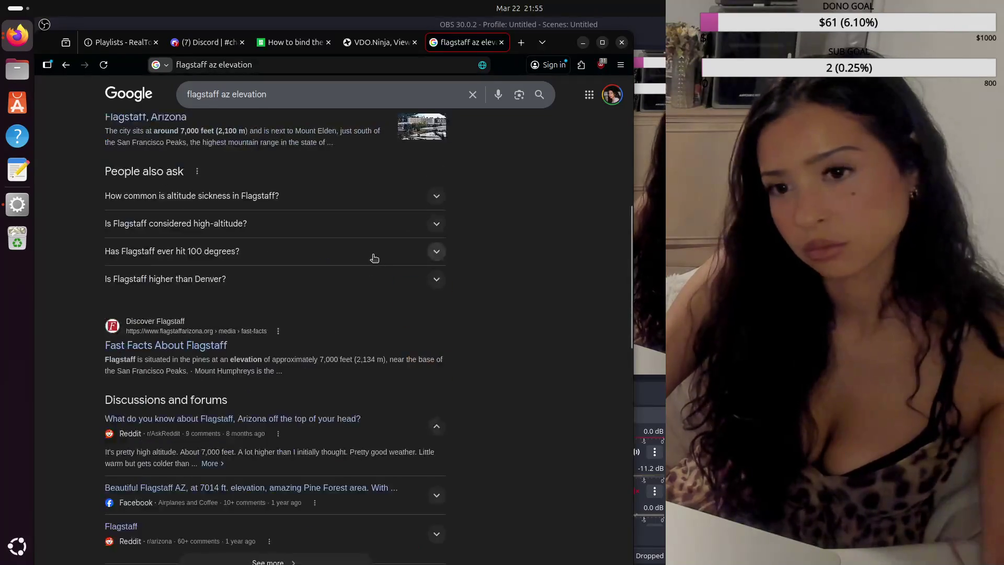
scroll(377, 257, up, 5)
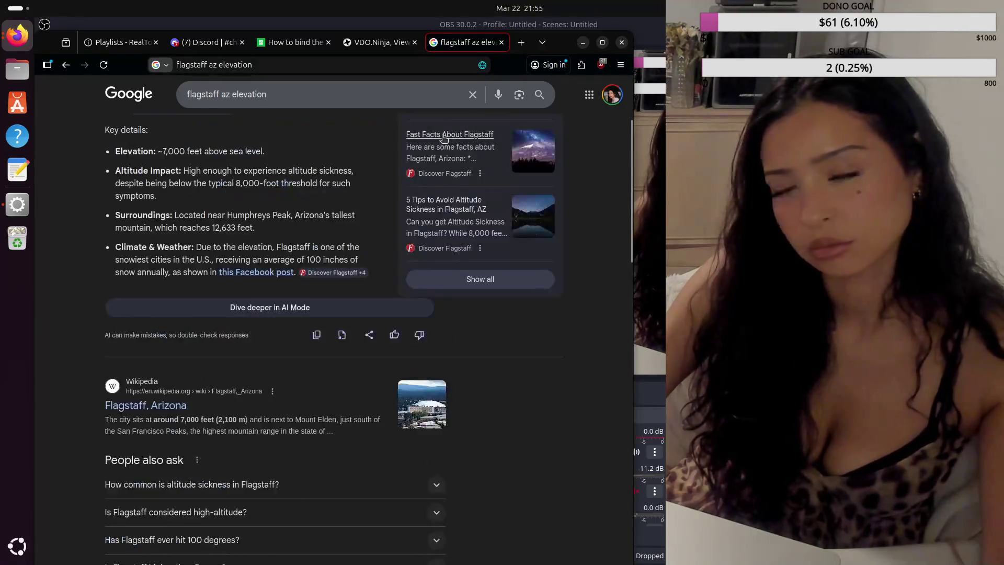
Step: Close the 'flagstaff az elevation' search tab
click(501, 42)
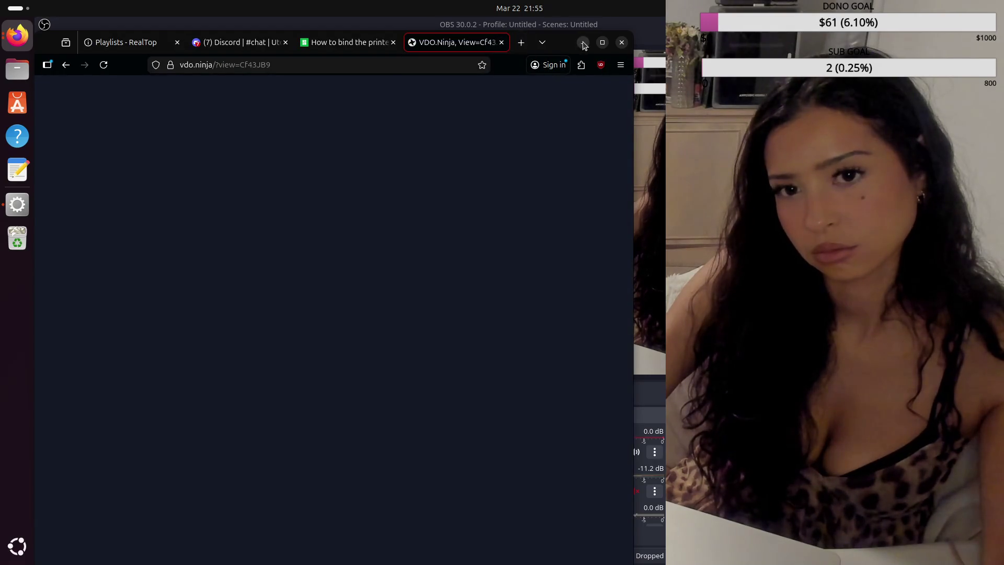
Step: Minimize Firefox to check OBS, restore it and start a fresh tab
click(582, 42)
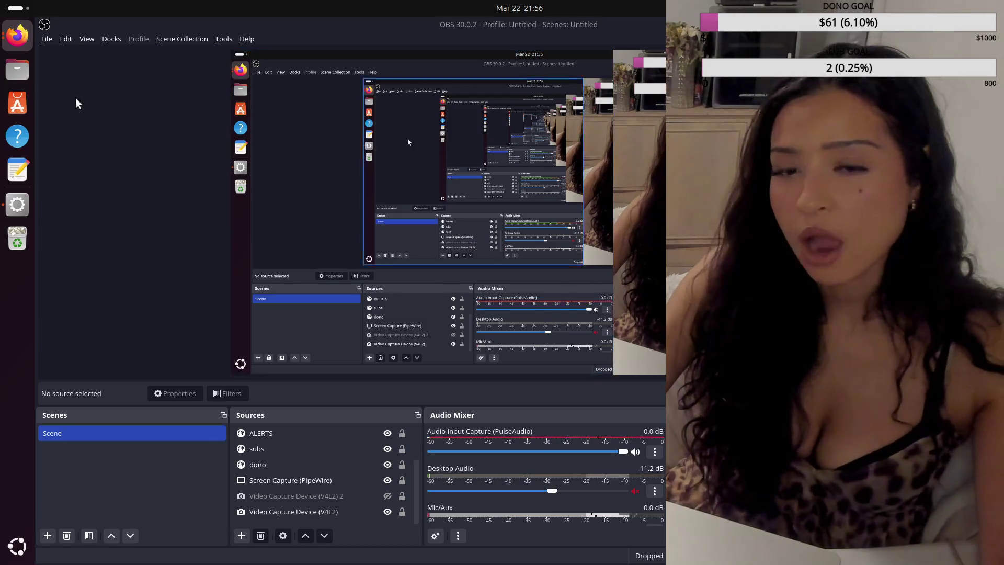
click(18, 34)
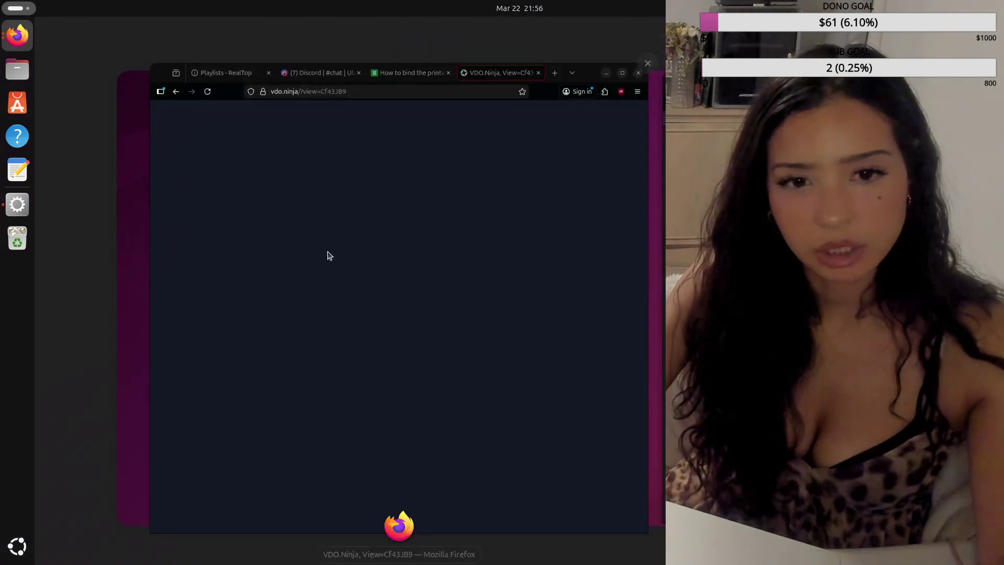
click(520, 43)
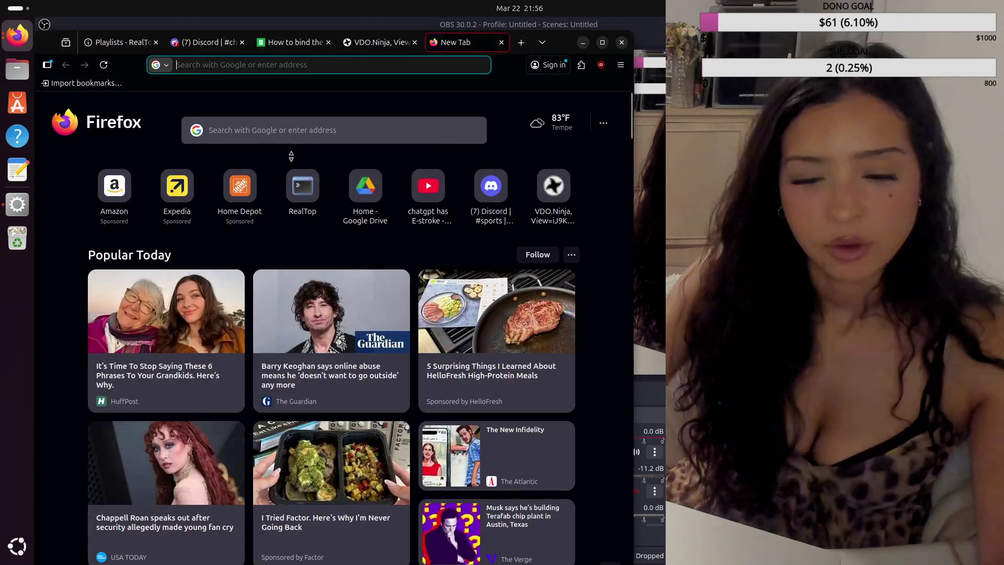
text(flag)
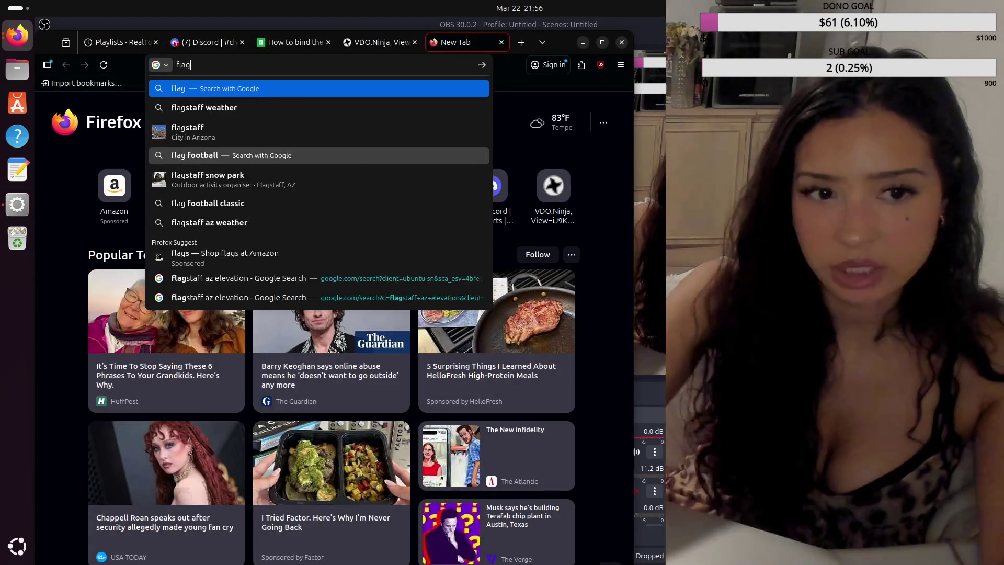
Step: Run a Google search for 'flagstaff' from the suggestions
key(Down)
key(Down)
key(Return)
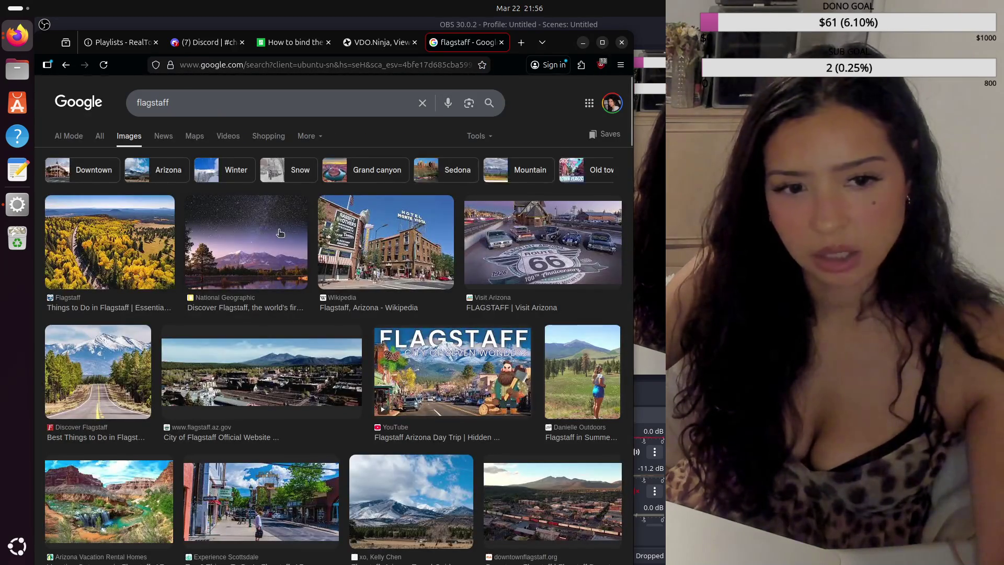
Step: Preview the starry night, snowy mountain and mountain-town sign photos of Flagstaff
click(280, 232)
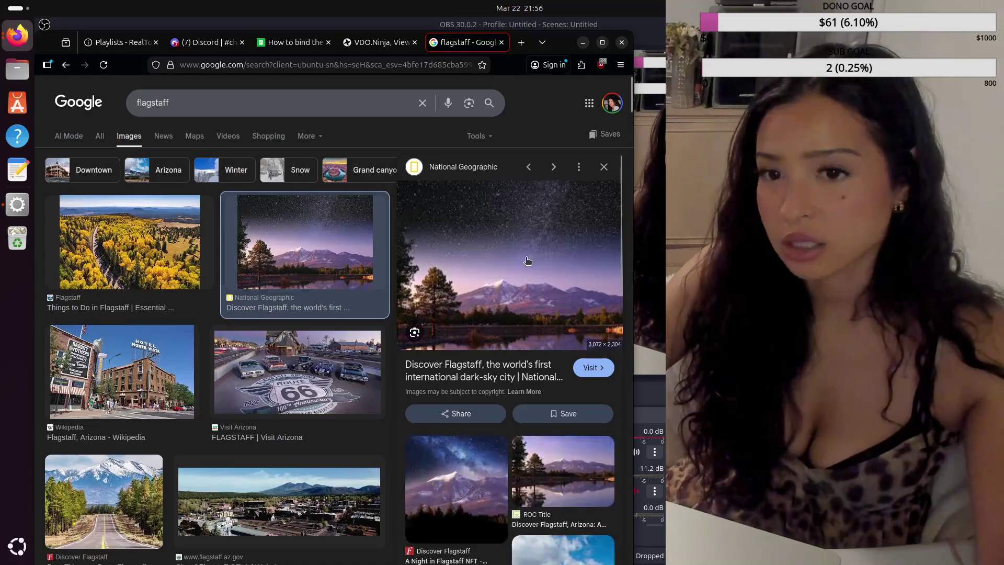
scroll(322, 314, down, 3)
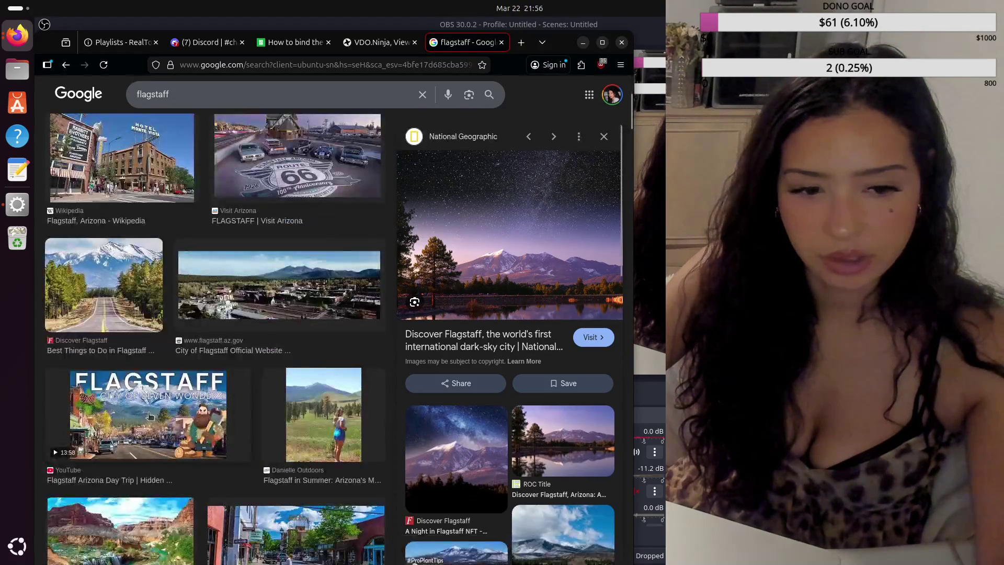
scroll(319, 345, down, 2)
scroll(316, 378, down, 2)
scroll(260, 330, down, 2)
scroll(143, 220, down, 3)
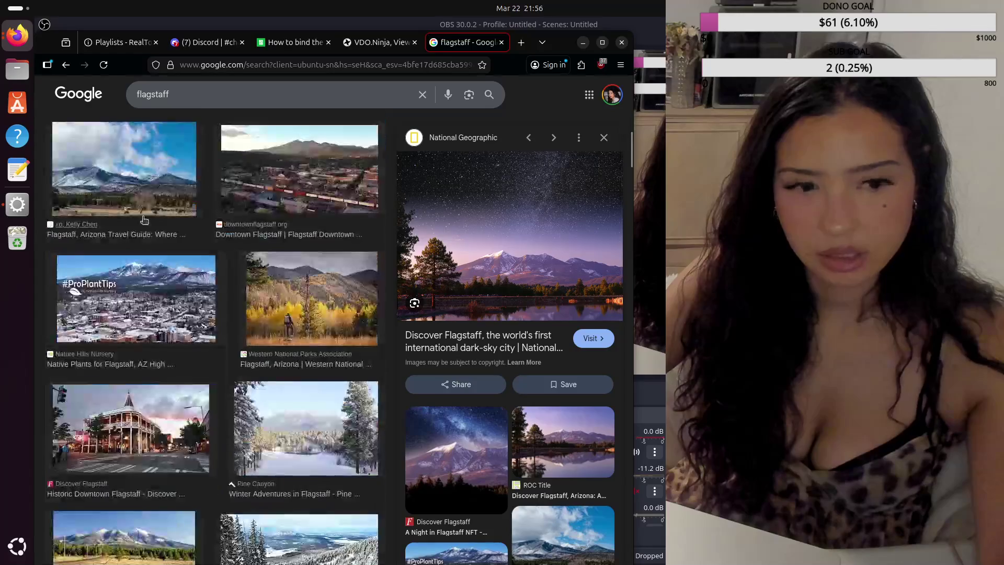
click(159, 172)
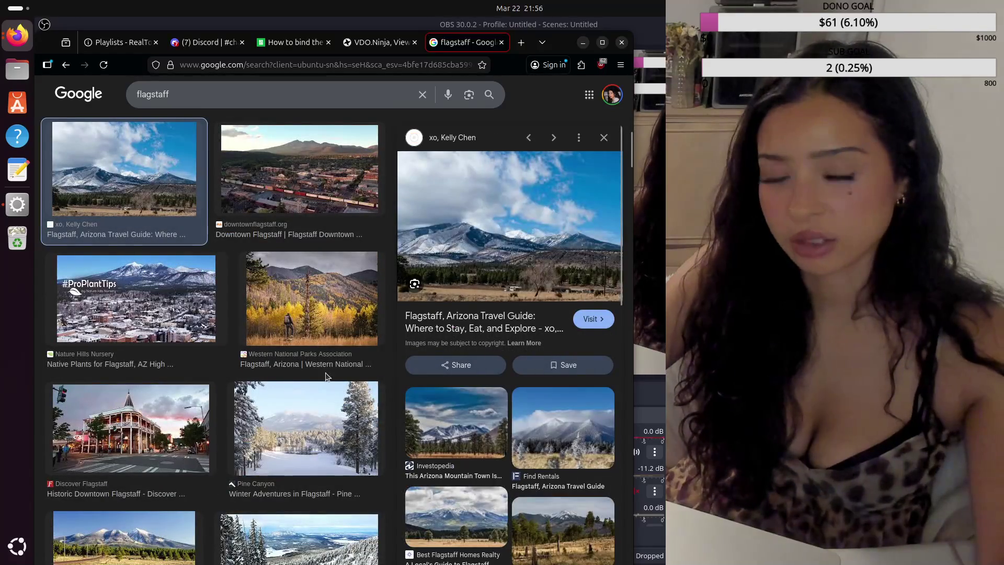
scroll(327, 376, down, 1)
scroll(323, 375, down, 2)
scroll(320, 373, down, 2)
scroll(316, 372, down, 2)
scroll(316, 372, down, 3)
scroll(282, 392, down, 1)
scroll(238, 429, down, 2)
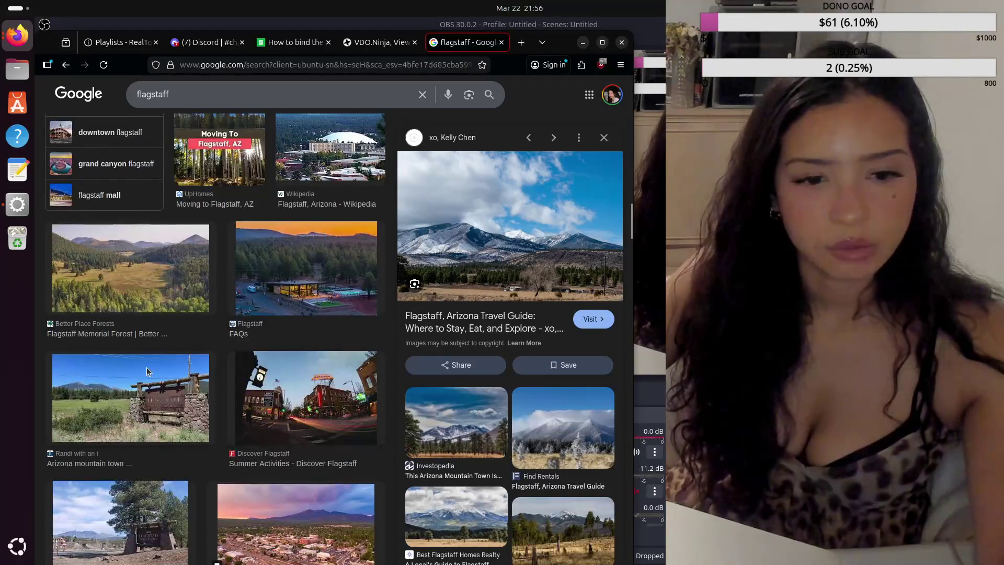
click(160, 386)
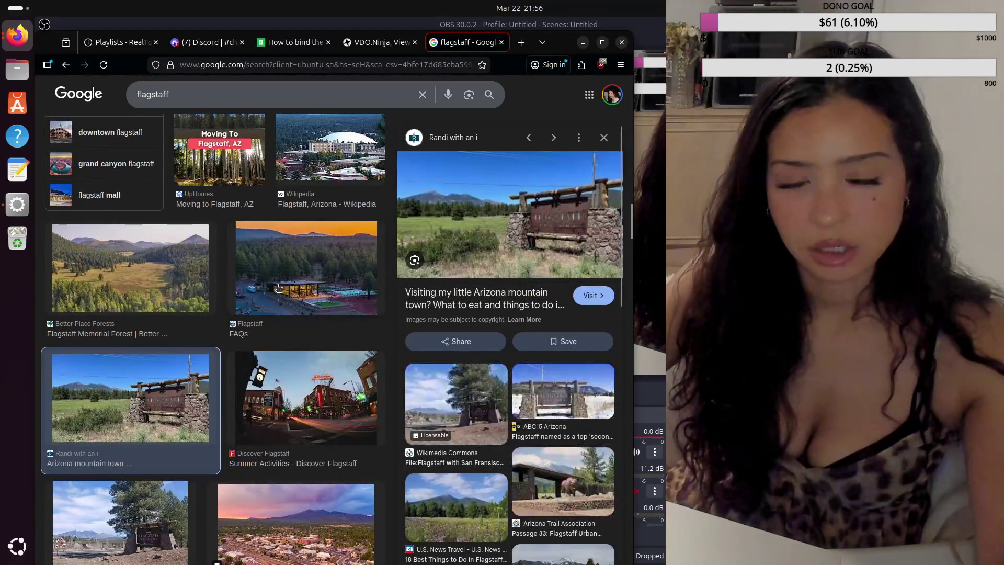
scroll(278, 289, down, 3)
scroll(304, 360, down, 3)
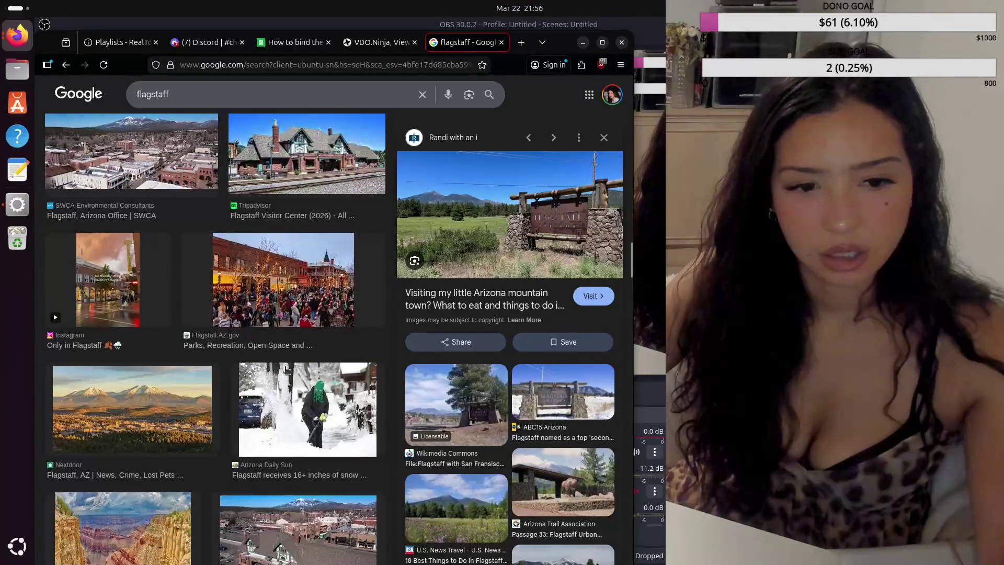
scroll(186, 278, down, 3)
key(Escape)
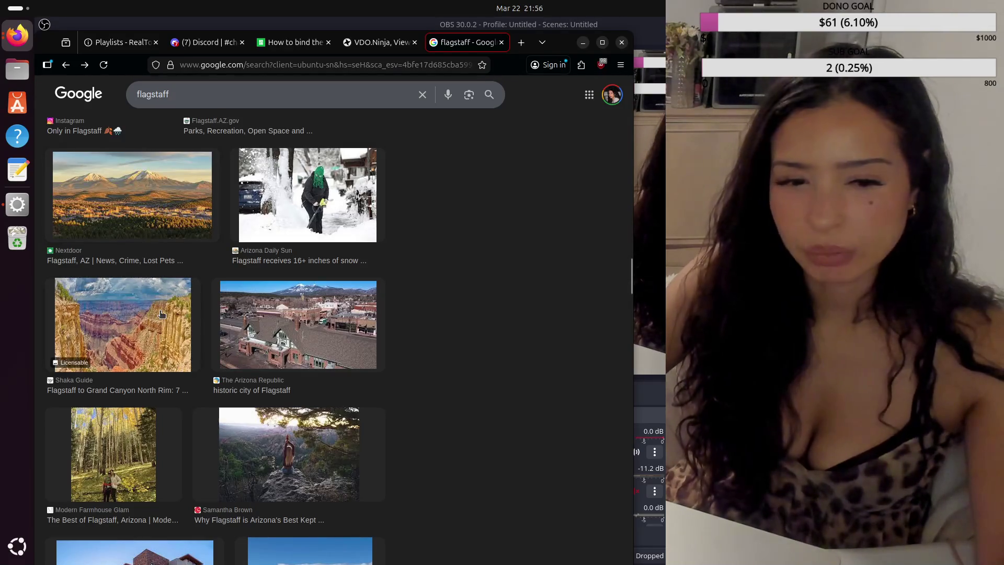
Step: Preview the Grand Canyon North Rim photo, then close the flagstaff results tab
click(77, 360)
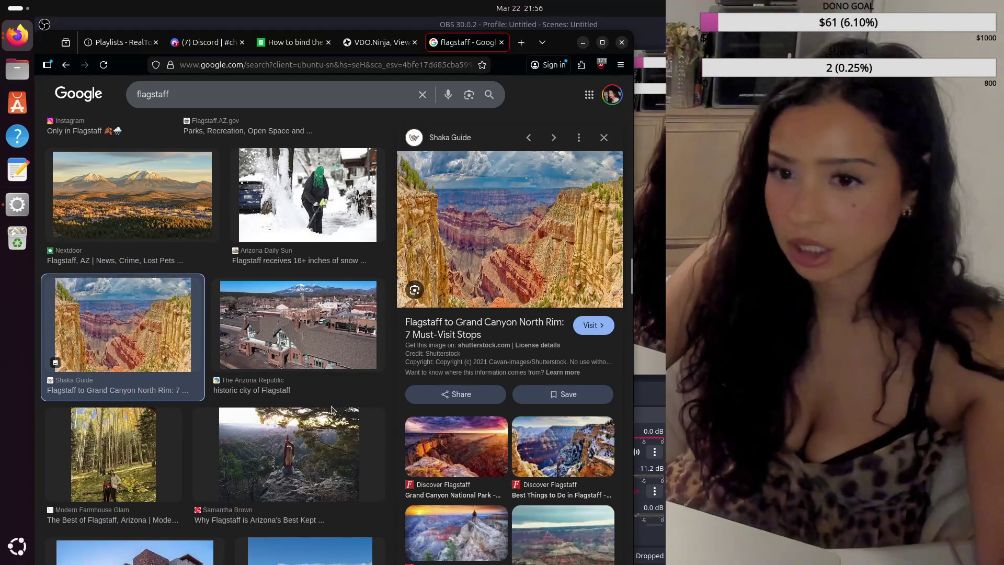
scroll(332, 410, down, 2)
scroll(332, 410, down, 2)
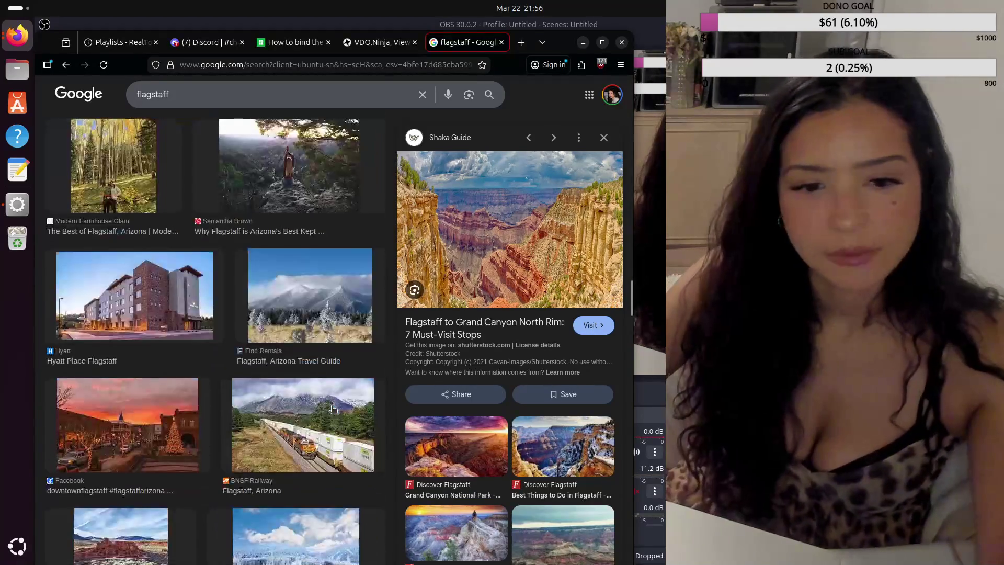
scroll(332, 410, down, 1)
scroll(332, 410, down, 1)
scroll(332, 410, down, 1)
scroll(332, 410, down, 1)
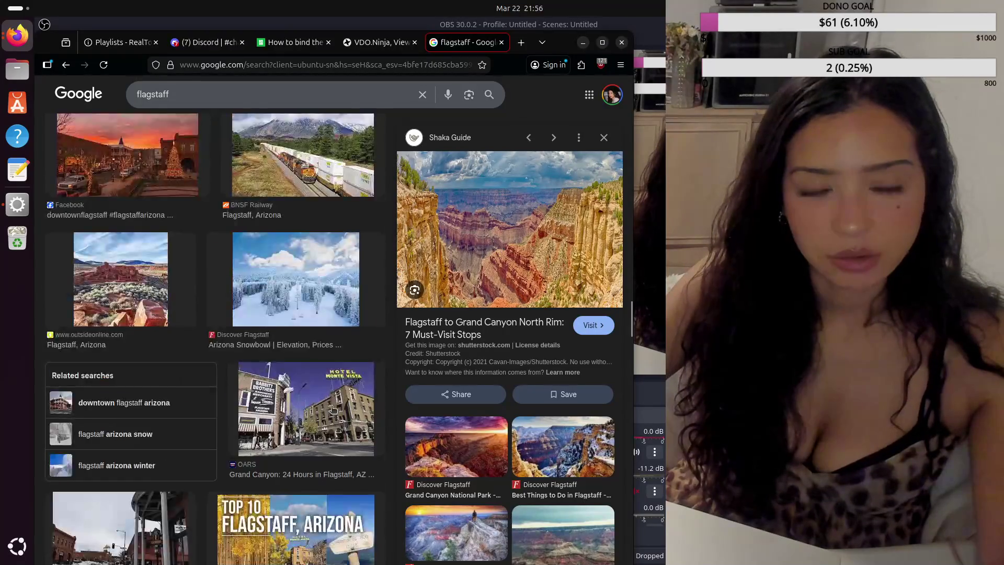
scroll(332, 410, down, 3)
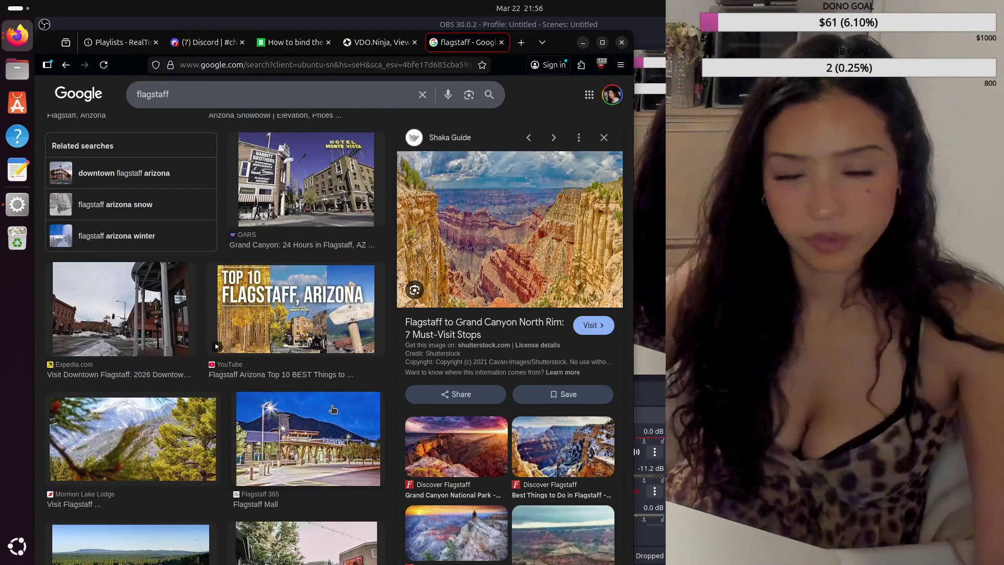
scroll(332, 409, down, 2)
scroll(332, 410, down, 2)
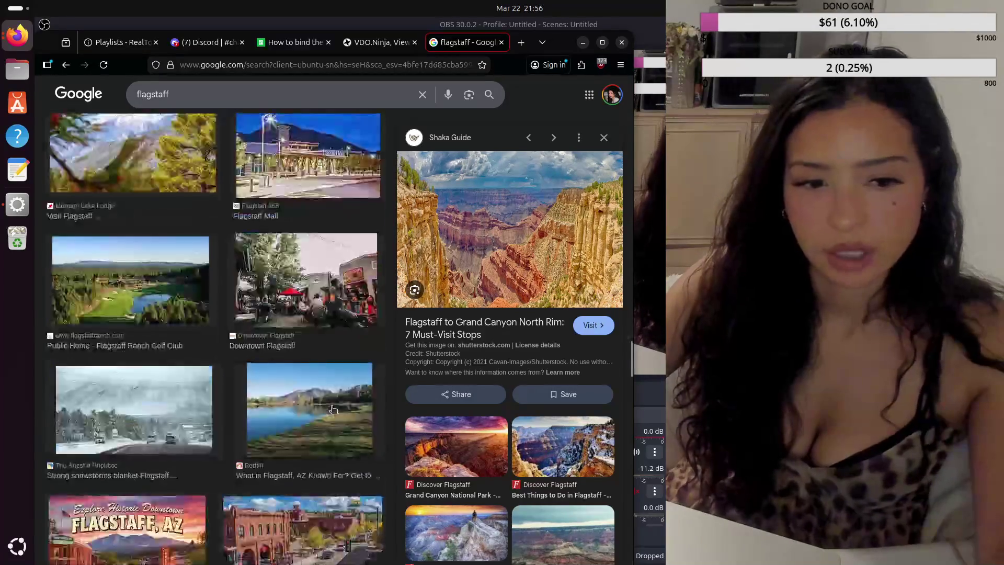
scroll(332, 409, down, 2)
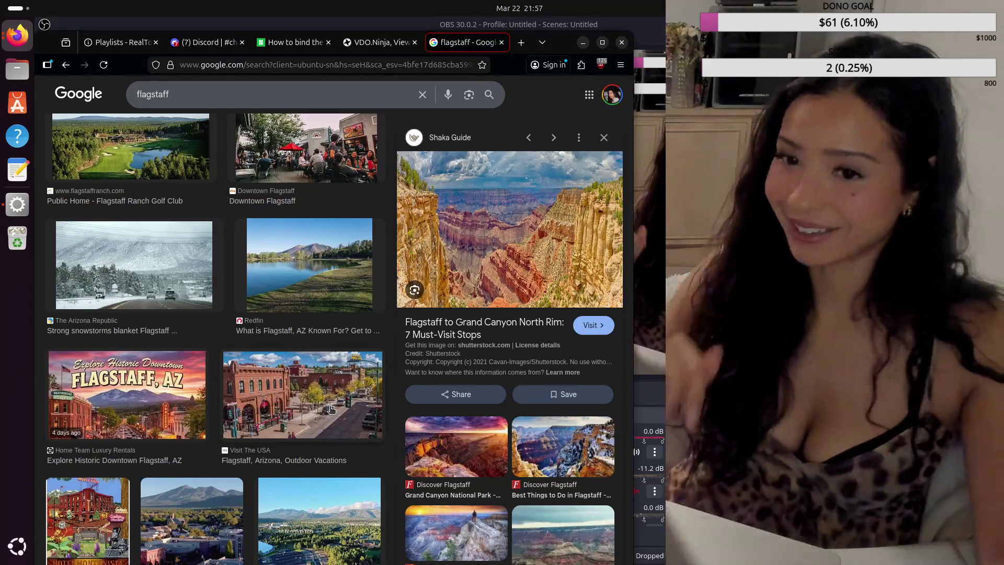
scroll(211, 420, down, 5)
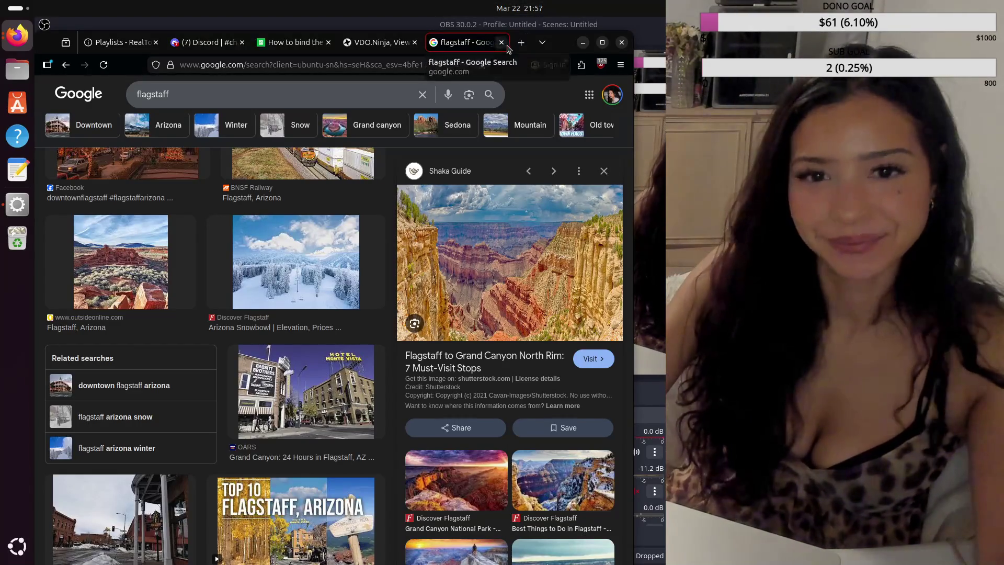
click(500, 43)
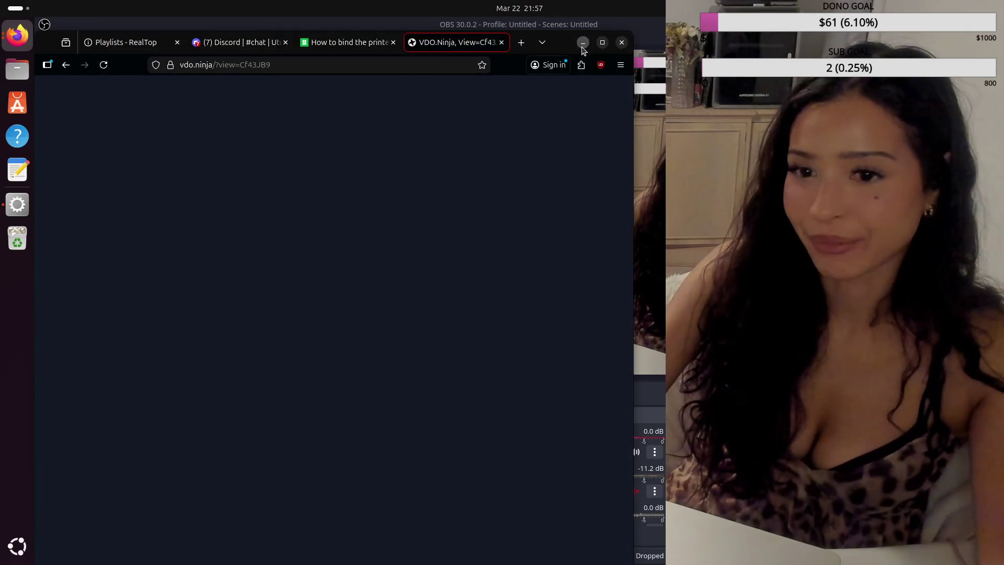
Step: Return to OBS and hide Screen Capture (PipeWire) so the webcam fills the scene
click(582, 43)
drag(390, 465, 390, 493)
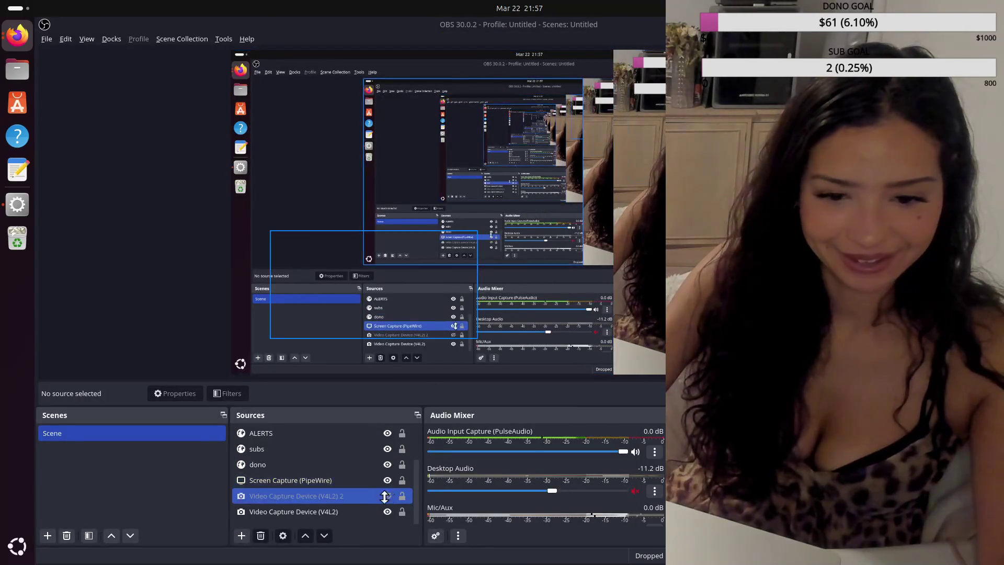
click(388, 481)
click(387, 480)
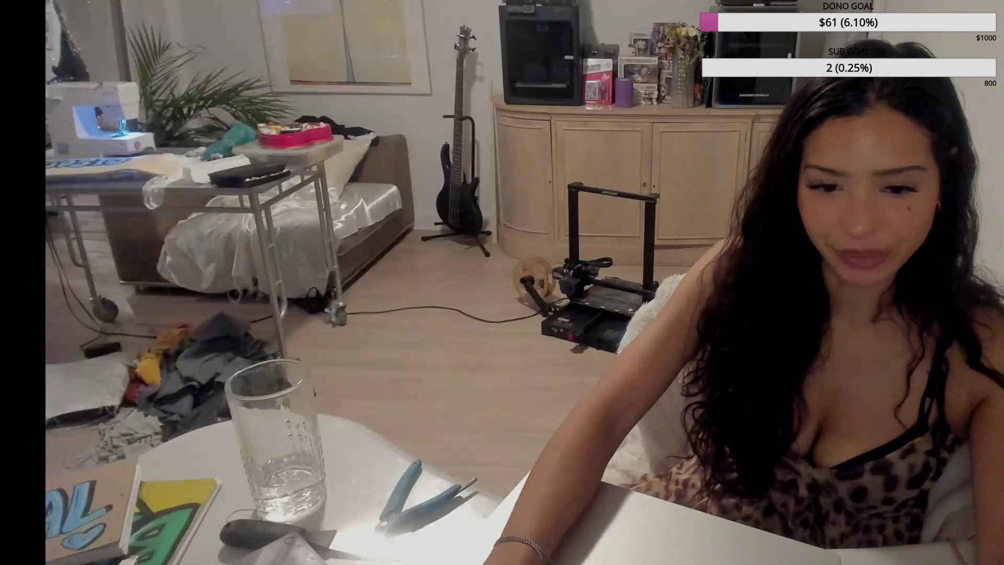
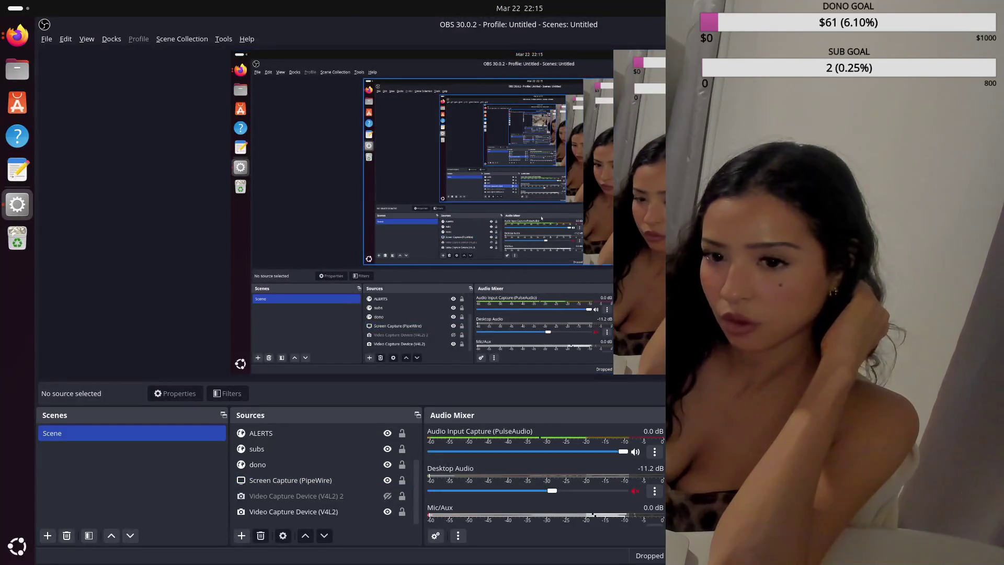
Step: Select the Video Capture Device (V4L2) source, then raise the VDO.Ninja browser window
click(293, 511)
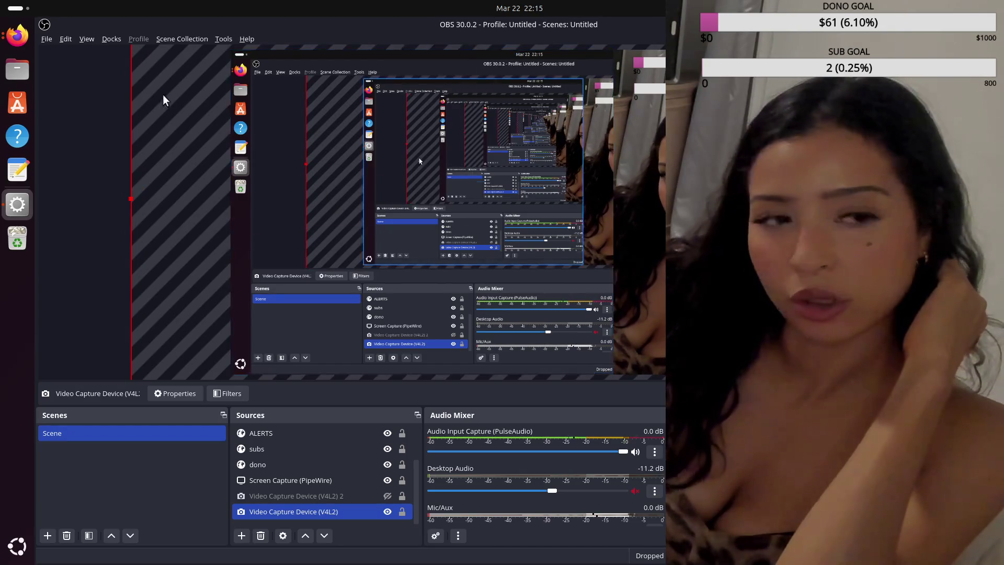
click(17, 35)
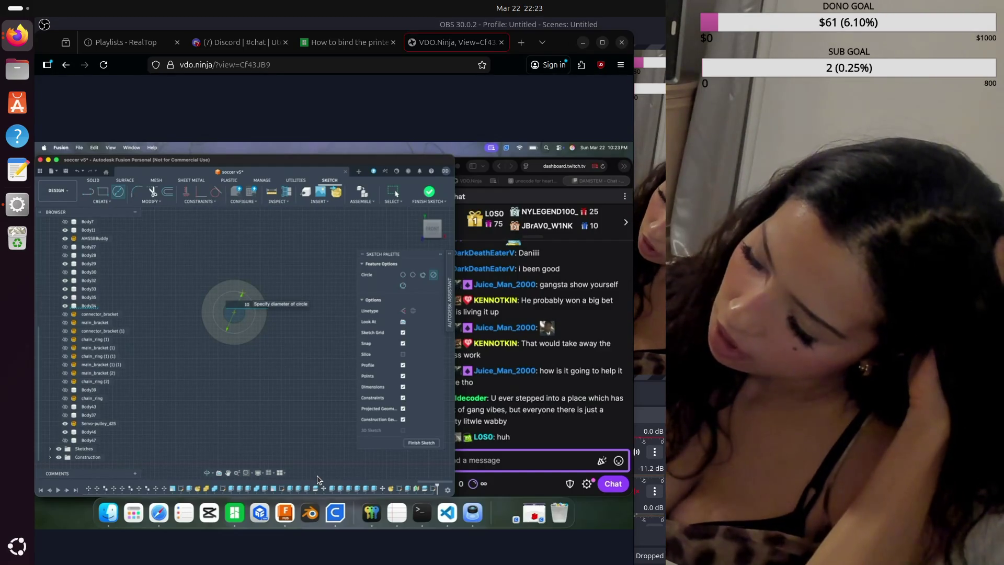
text(12)
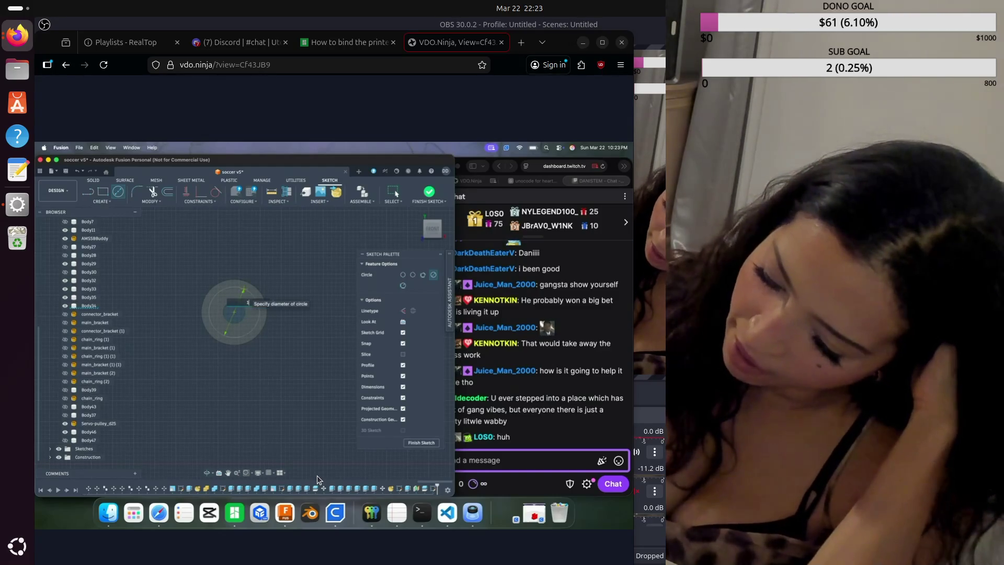
Step: Commit the remote Fusion circle at 11 mm diameter, watch the feed end, then return to OBS
key(BackSpace)
text(1)
key(Return)
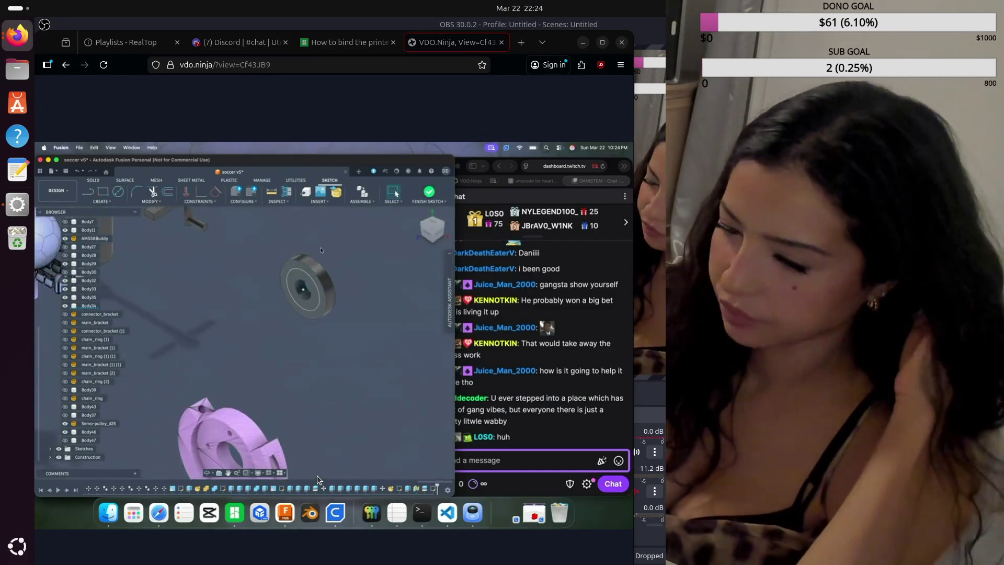
key(e)
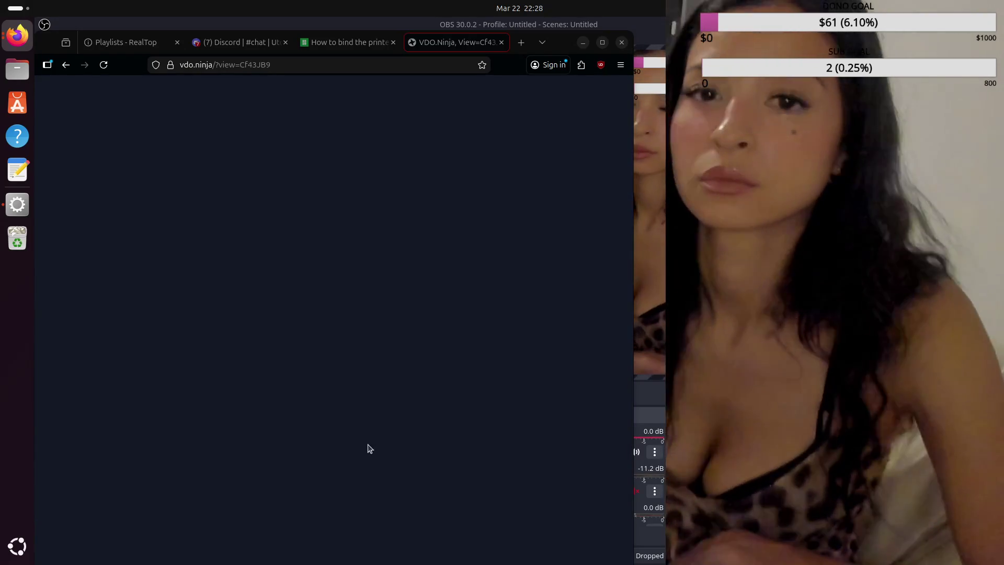
click(584, 43)
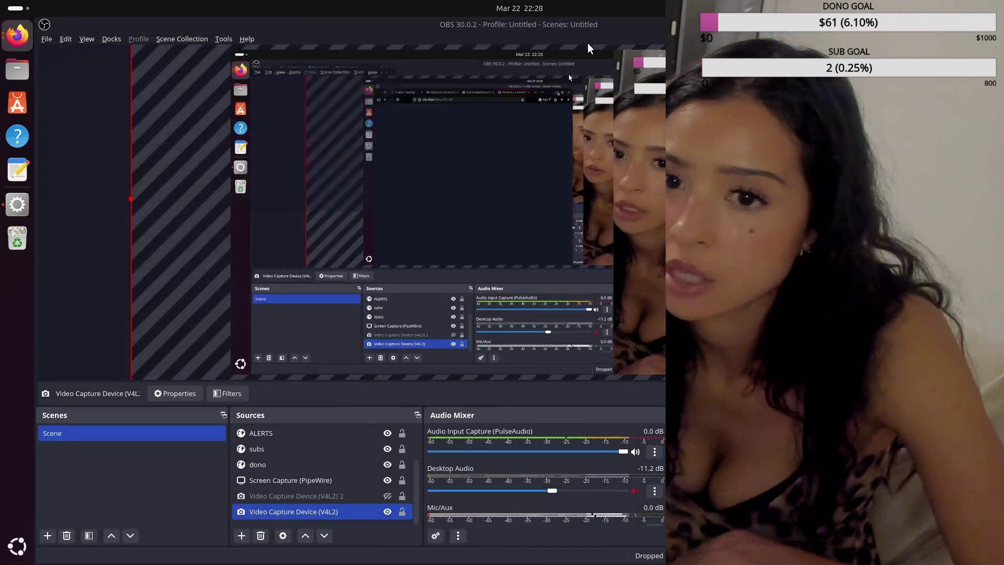
Step: Hide the Screen Capture (PipeWire) source so only the webcam with goal overlays streams
click(377, 477)
click(387, 480)
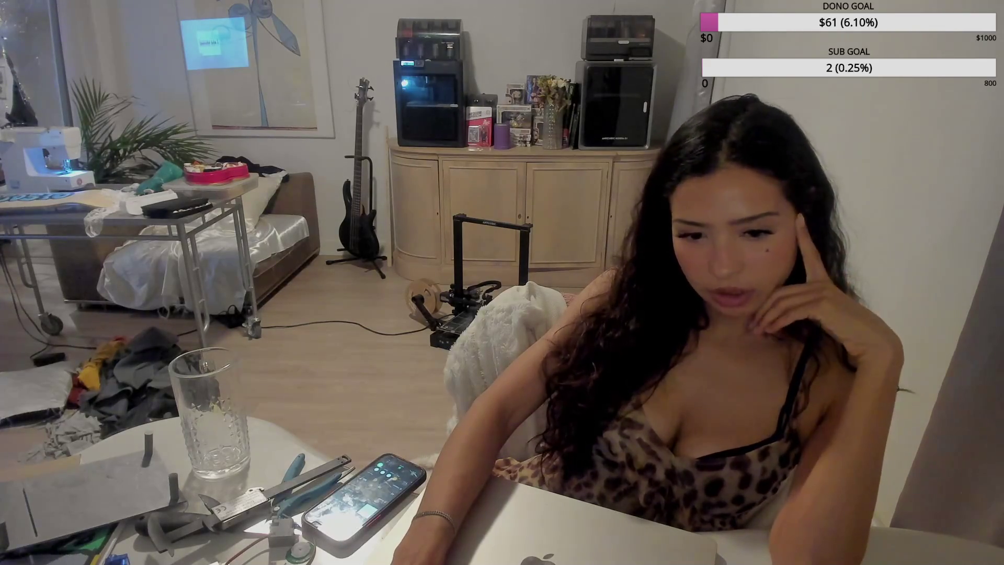
click(387, 480)
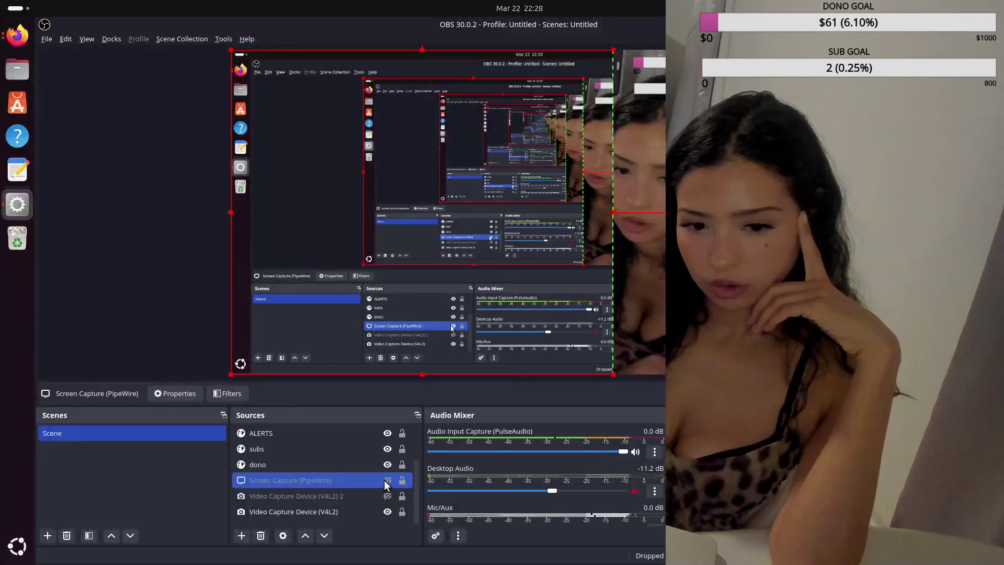
Step: Nudge the webcam capture's position in the preview, then bring the VDO.Ninja browser window forward
click(314, 512)
mouse_move(456, 213)
mouse_down()
mouse_move(501, 224)
mouse_move(456, 196)
mouse_up()
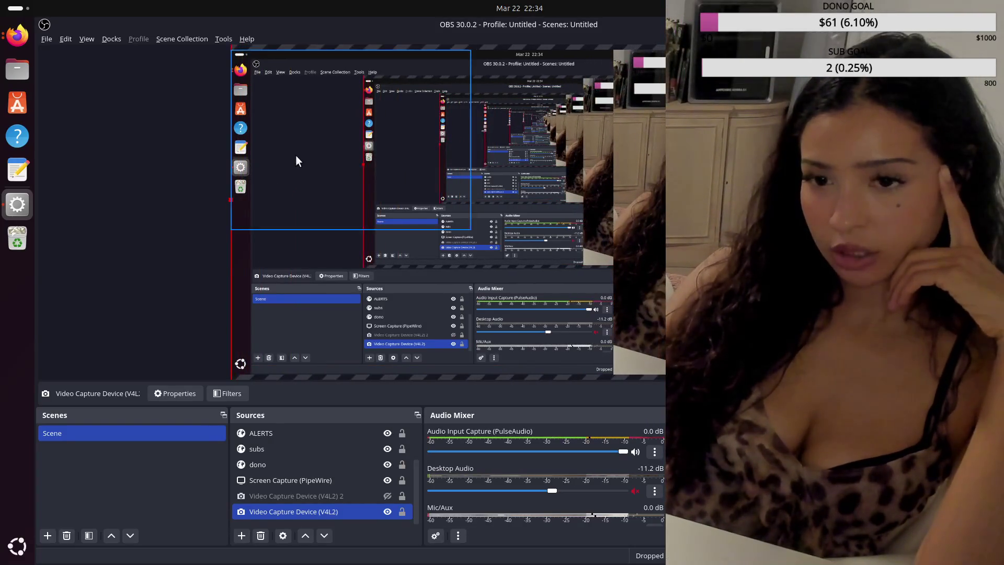
click(17, 36)
click(625, 202)
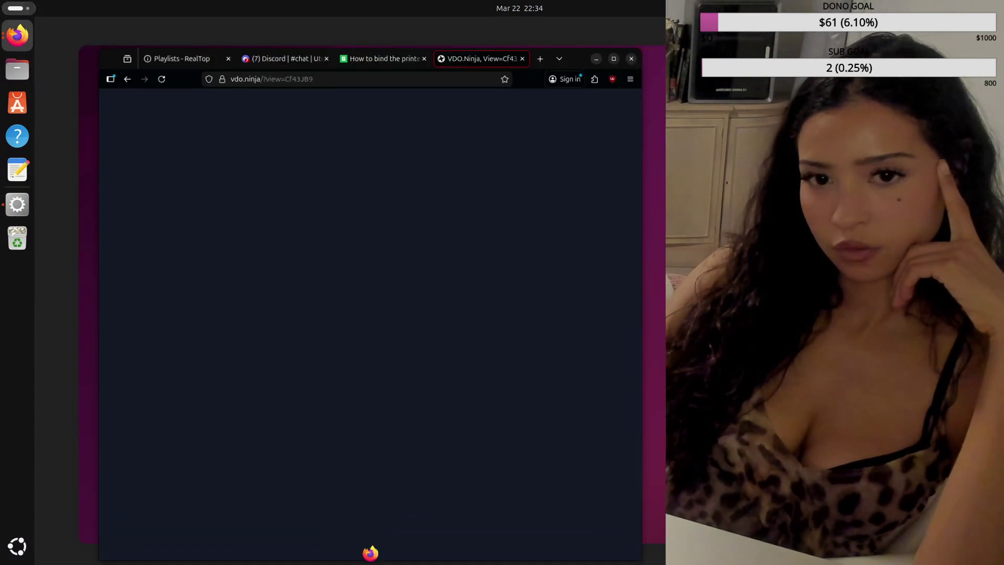